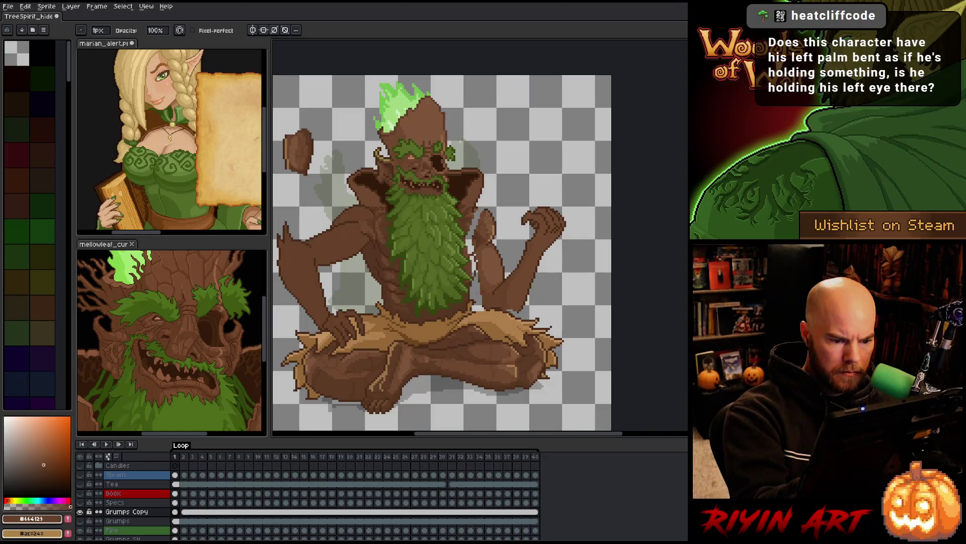
- Pencil-shade the raised arm with browns #956837, #563521, #6e482f, #5d3a25 and fill areas with #664129
alt+click(477, 300)
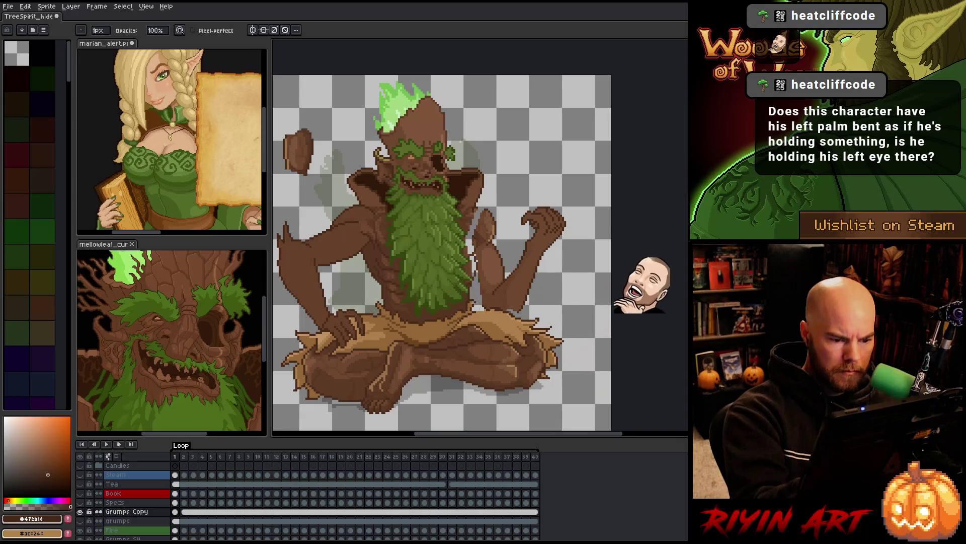
key(b)
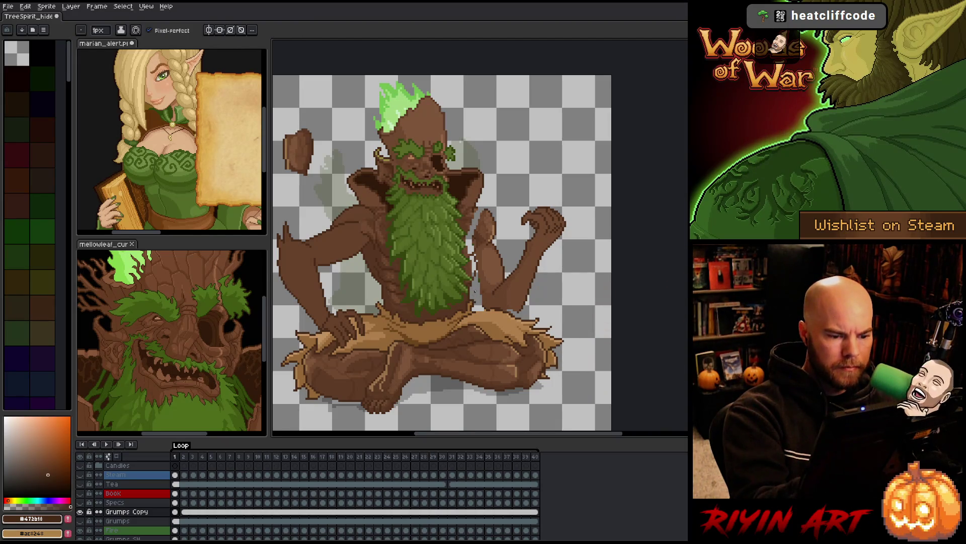
alt+click(476, 304)
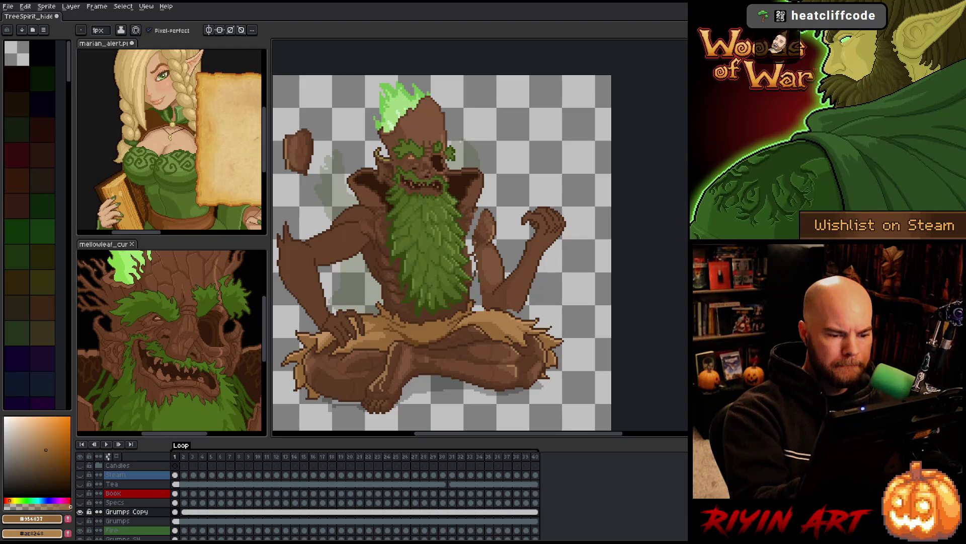
alt+click(477, 195)
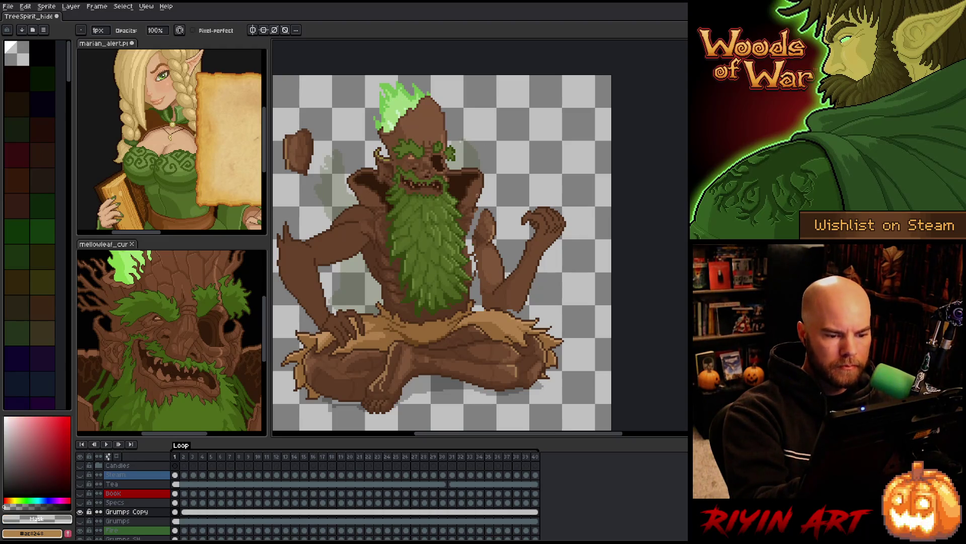
key(g)
alt+click(476, 235)
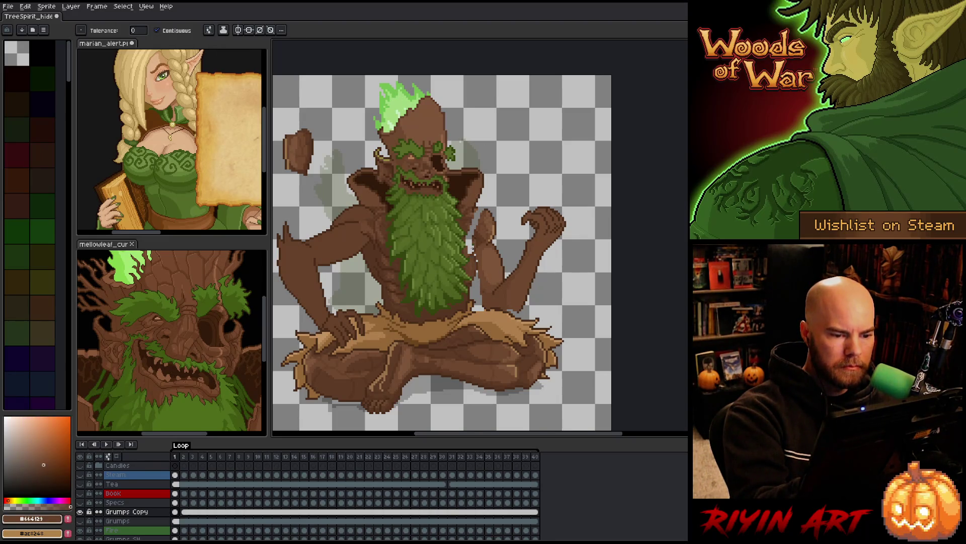
key(b)
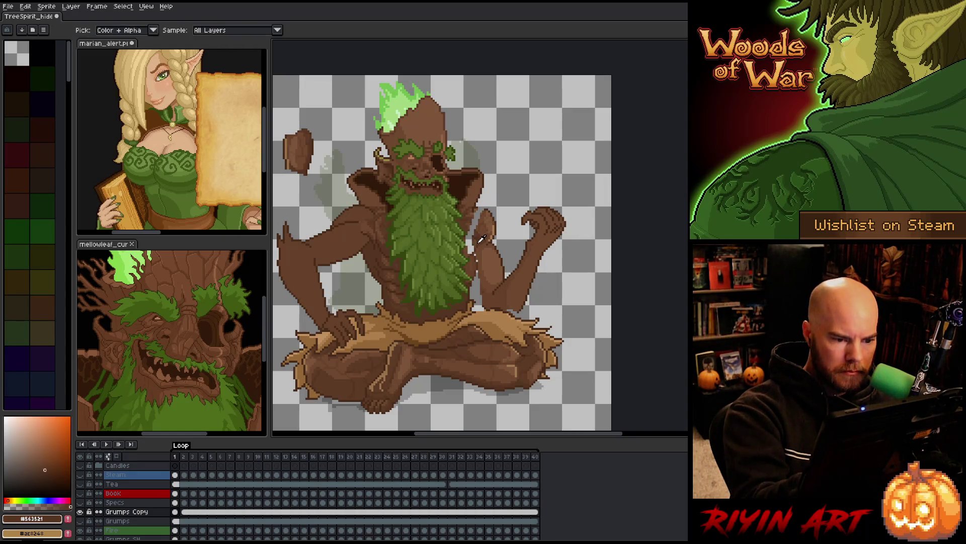
alt+click(482, 238)
alt+click(478, 236)
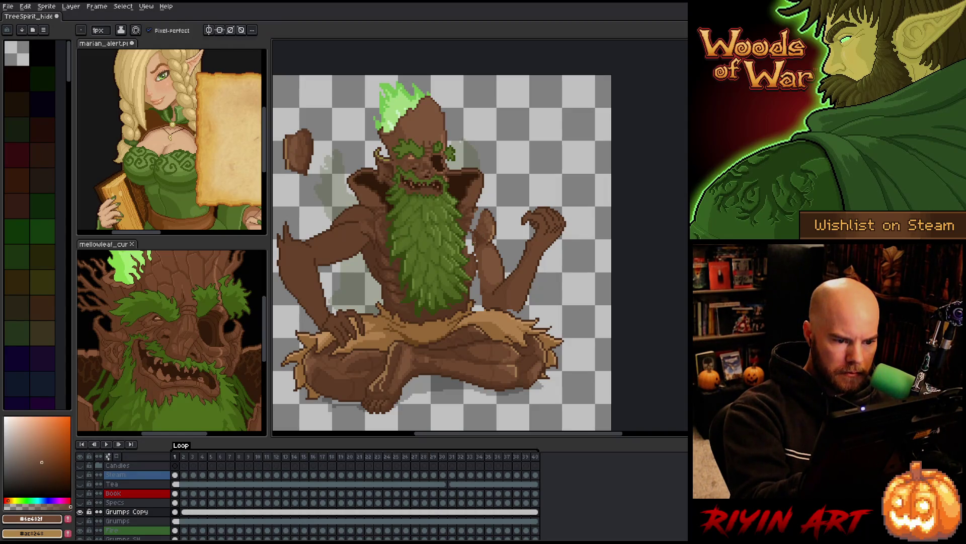
alt+click(470, 222)
- Fill more arm areas with #664129, then add #563521, #6e482f, #5d3a25 and #472b18 shading
key(g)
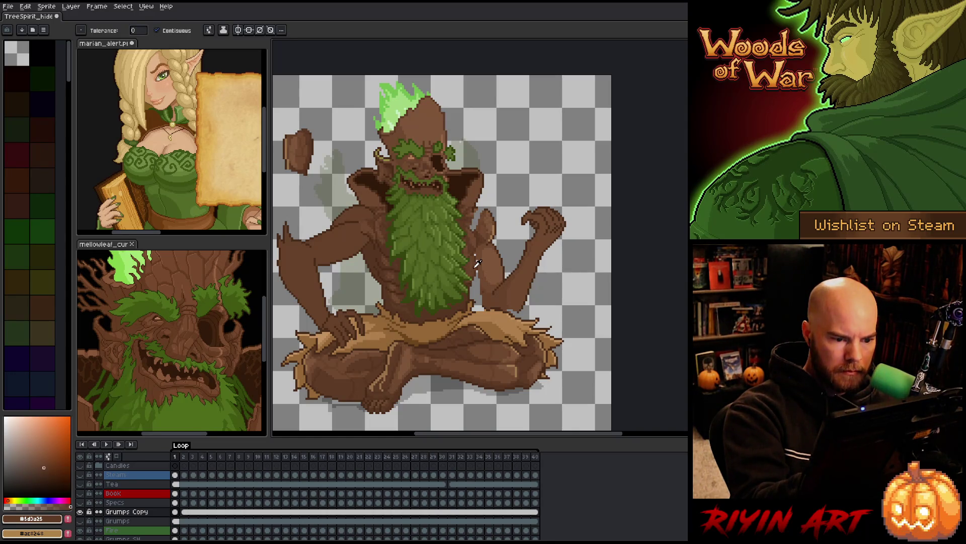
alt+click(477, 263)
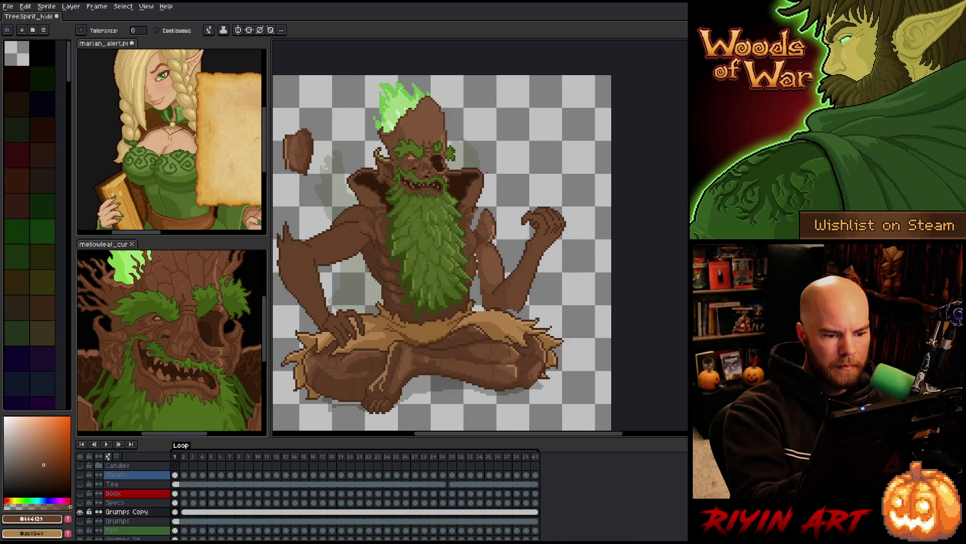
key(b)
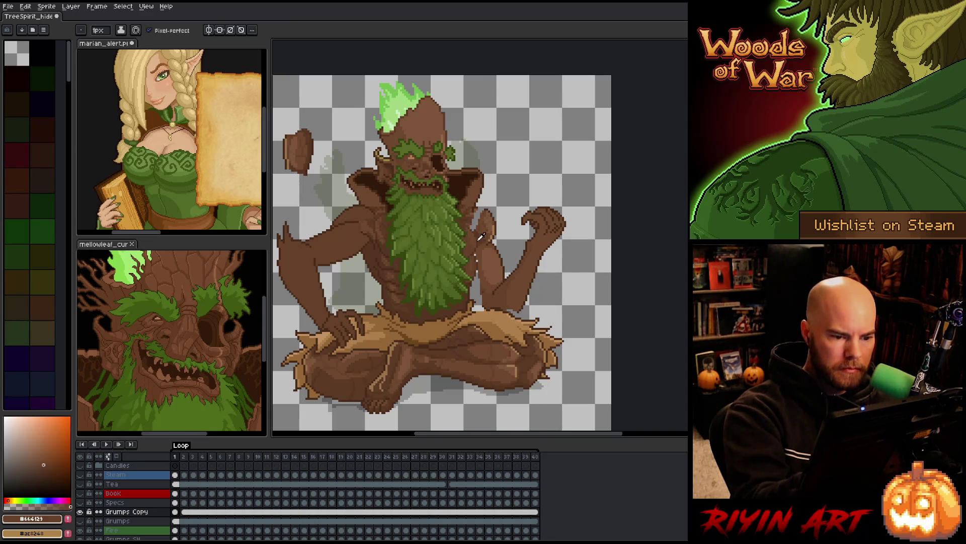
alt+click(476, 256)
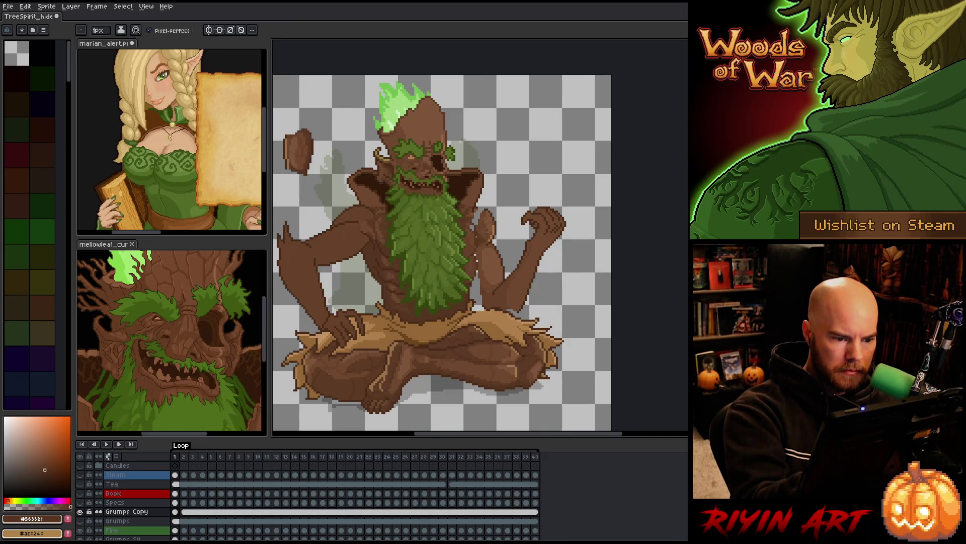
alt+click(471, 224)
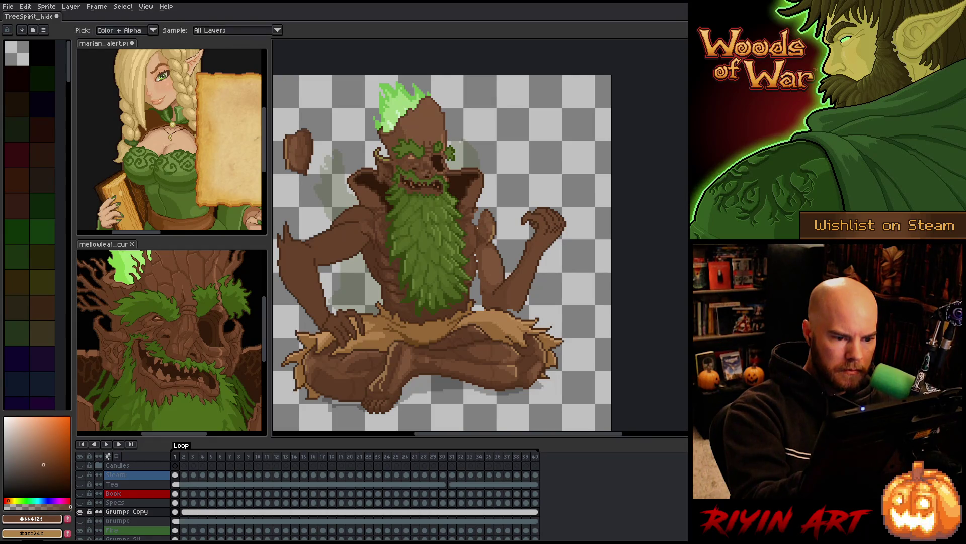
alt+click(485, 230)
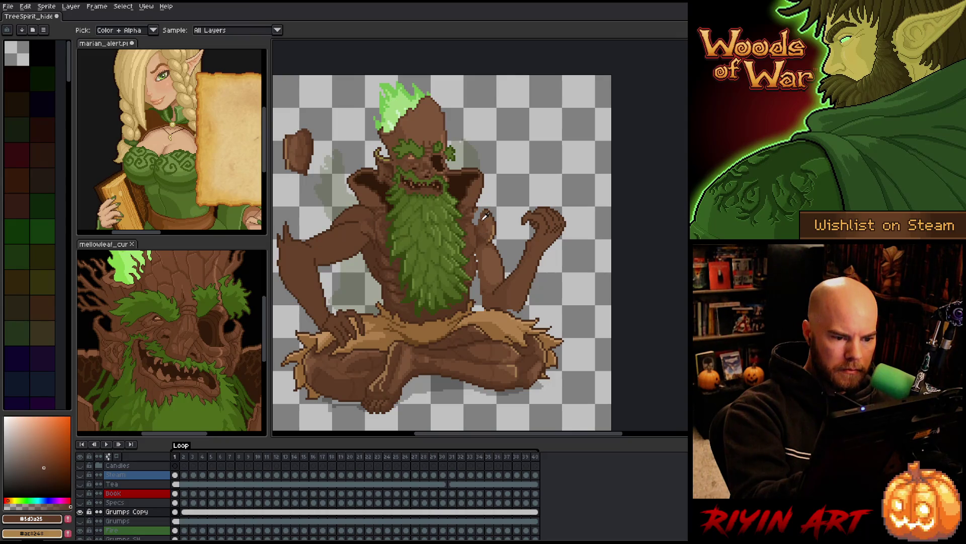
alt+click(484, 230)
alt+click(488, 201)
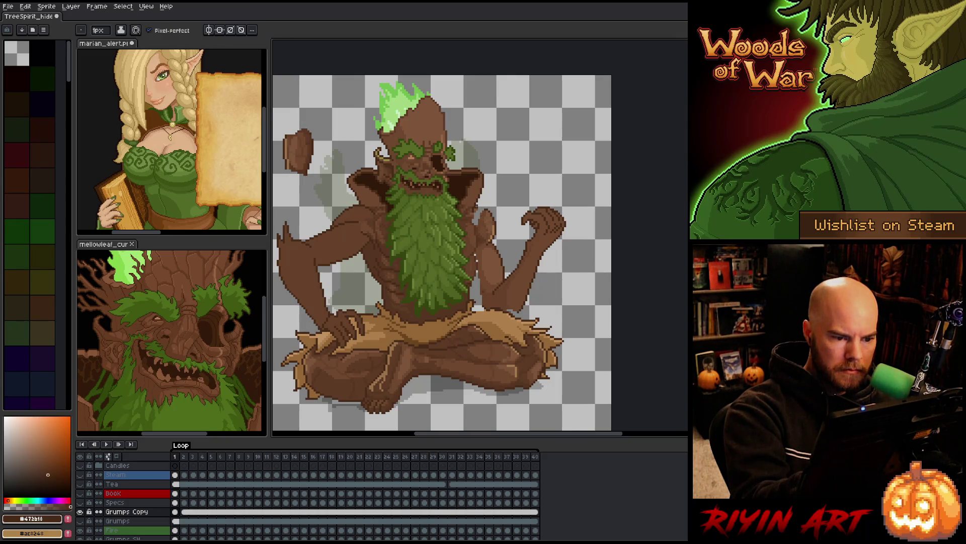
alt+click(483, 203)
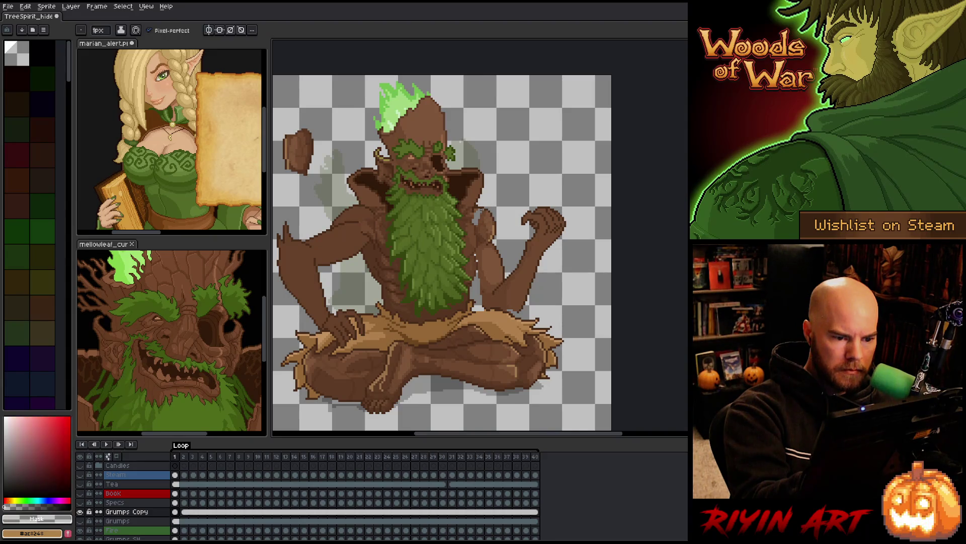
- Shade the chest with #6e482f, #5d3a25 and #563521, erasing stray pixels
key(g)
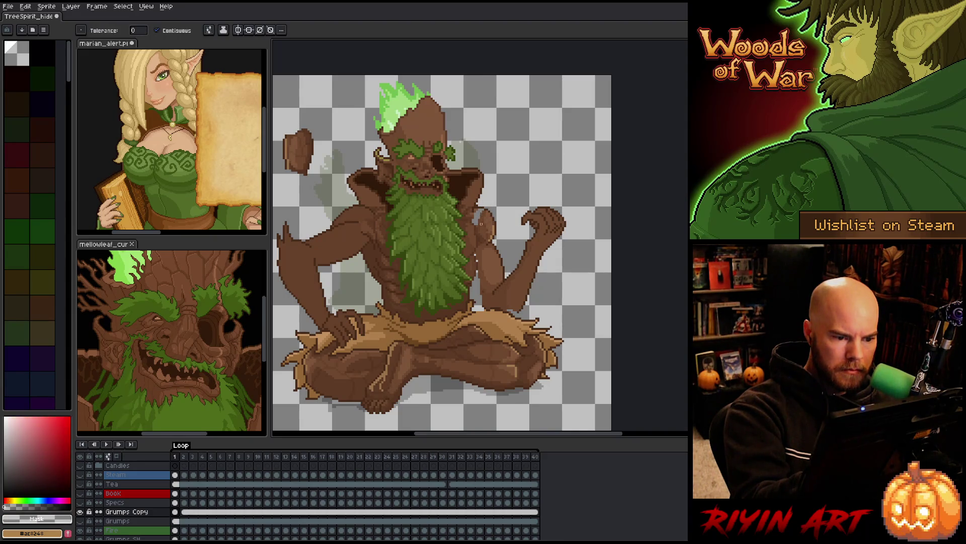
alt+click(483, 223)
key(b)
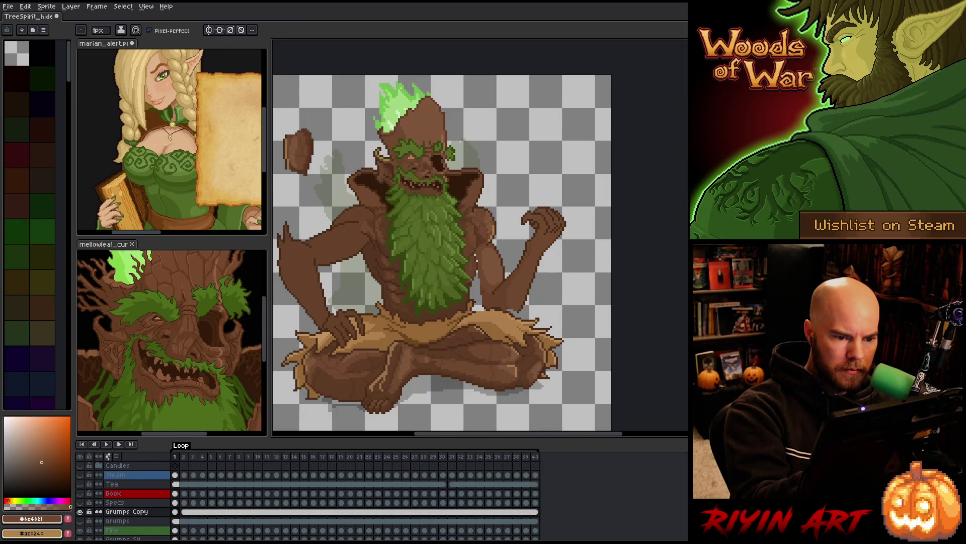
alt+click(483, 228)
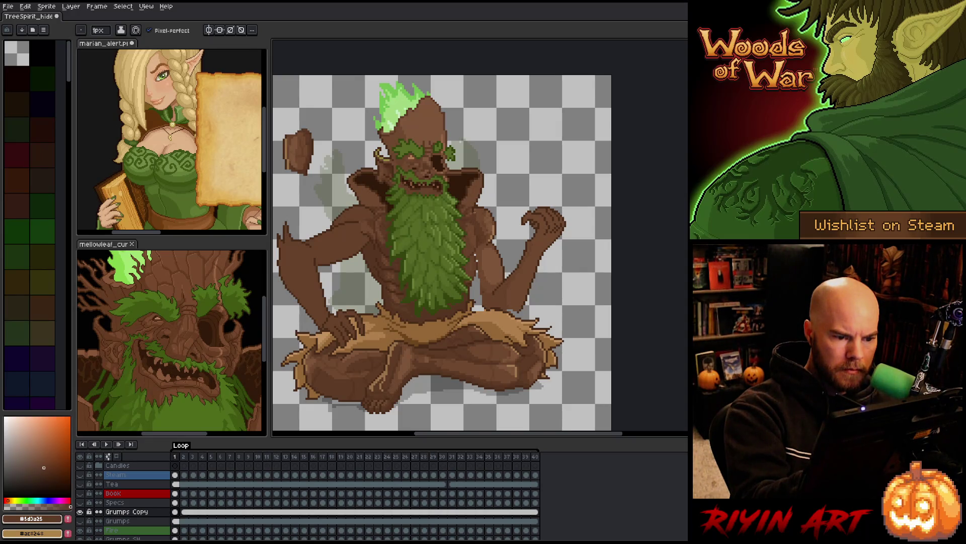
alt+click(467, 209)
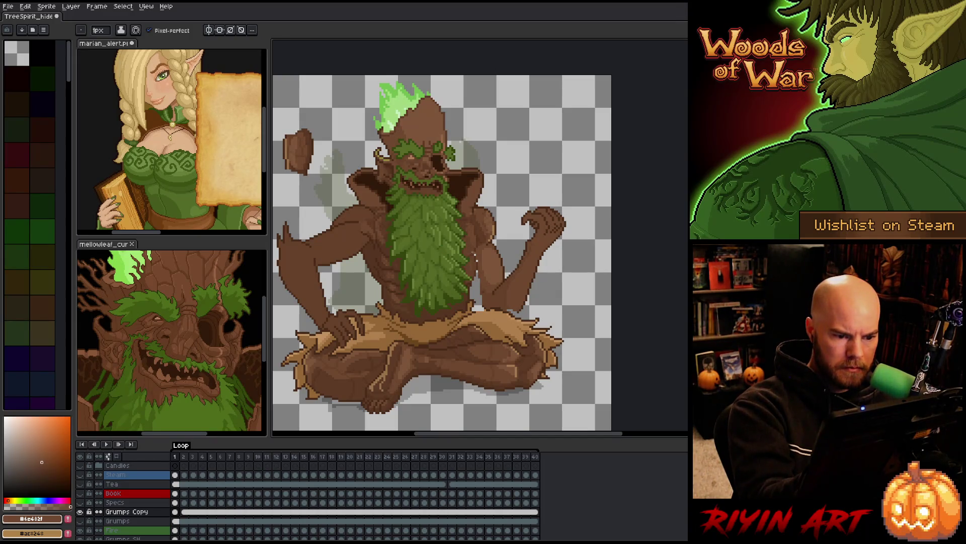
alt+click(352, 372)
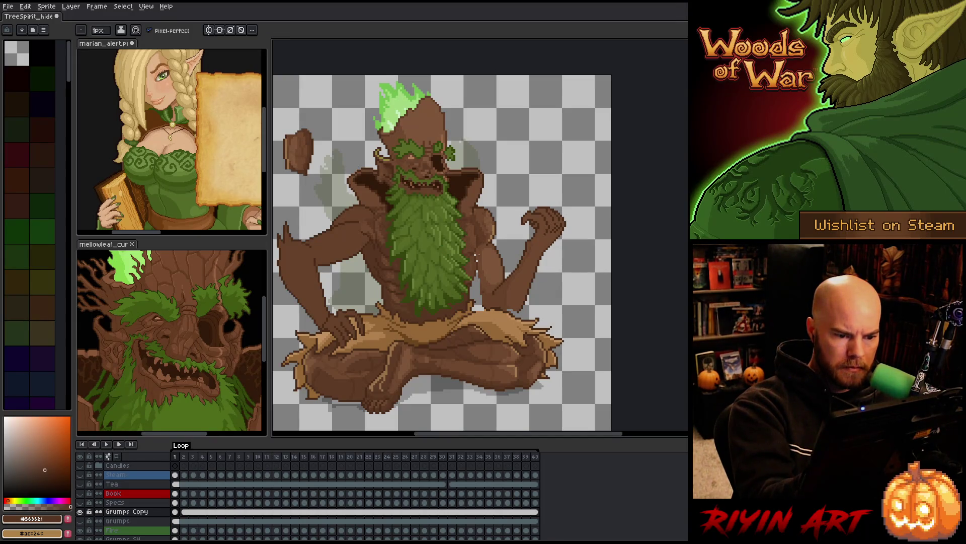
key(e)
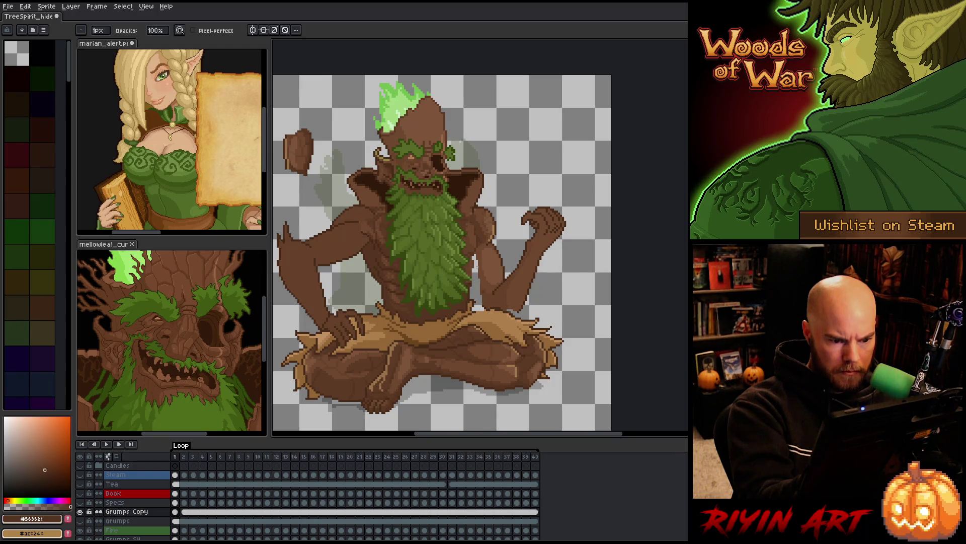
key(b)
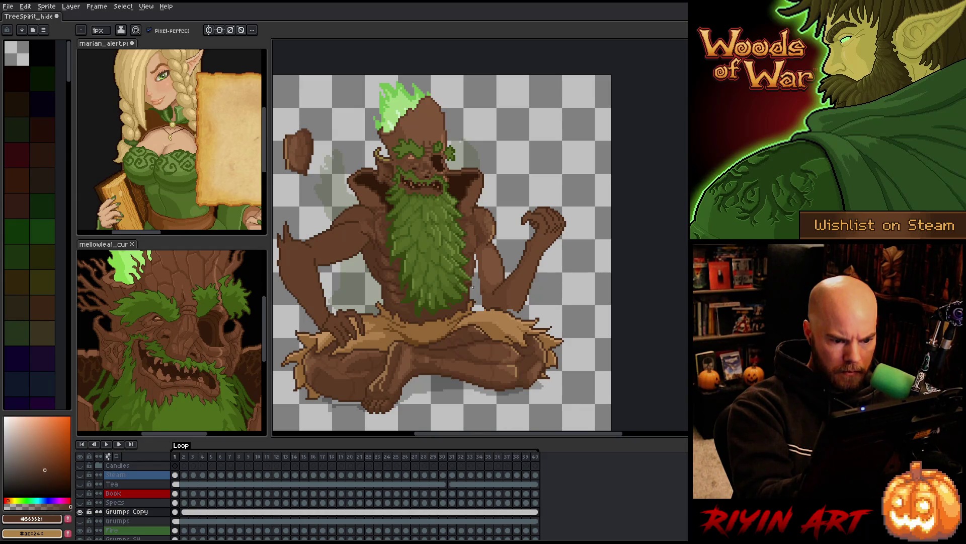
key(e)
key(b)
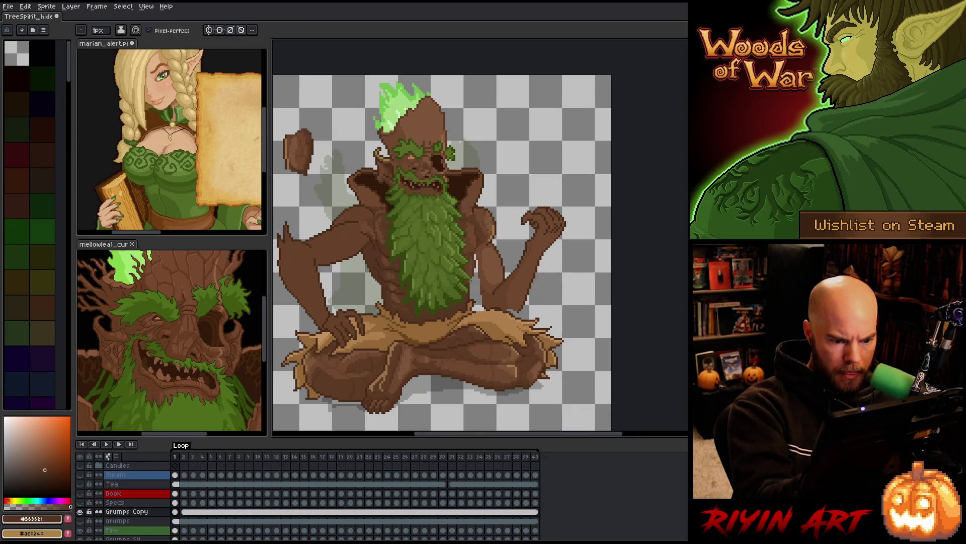
- Shade the lower body with mid brown #664129, darkest #472b18, a lighter brown and tan highlights
alt+click(478, 261)
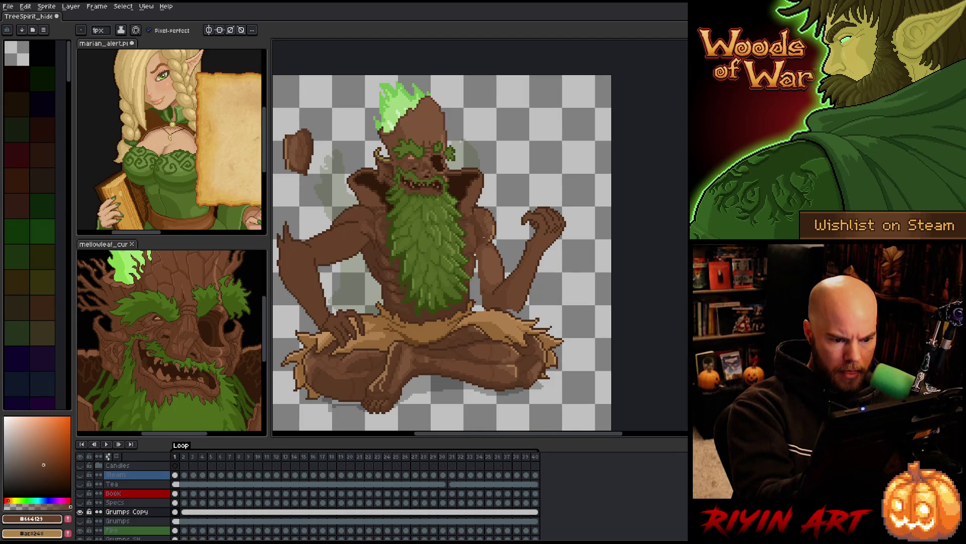
alt+click(487, 301)
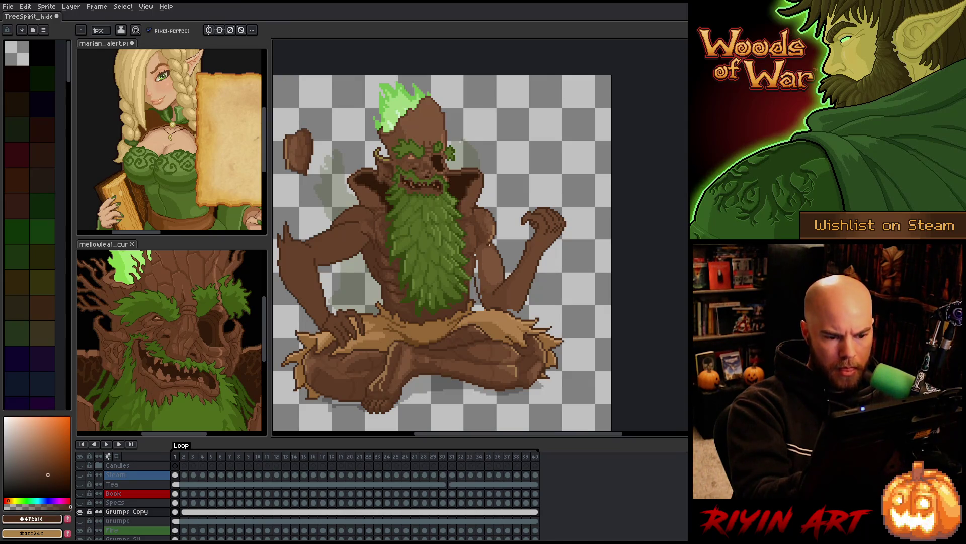
alt+click(487, 289)
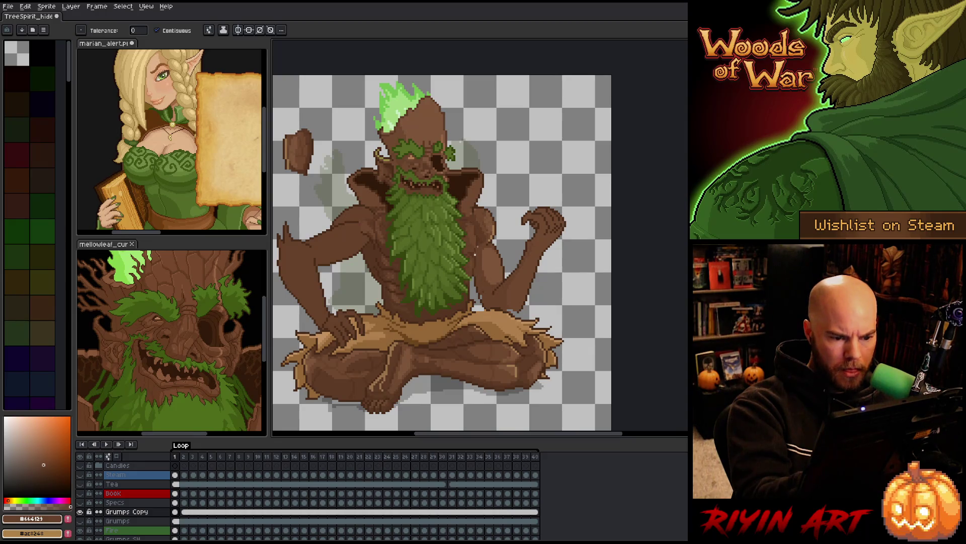
key(b)
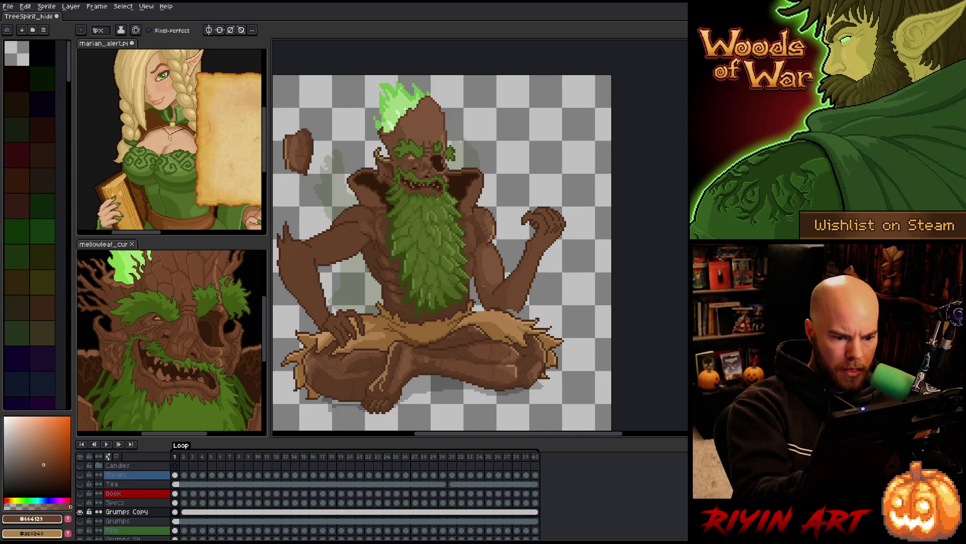
alt+click(485, 285)
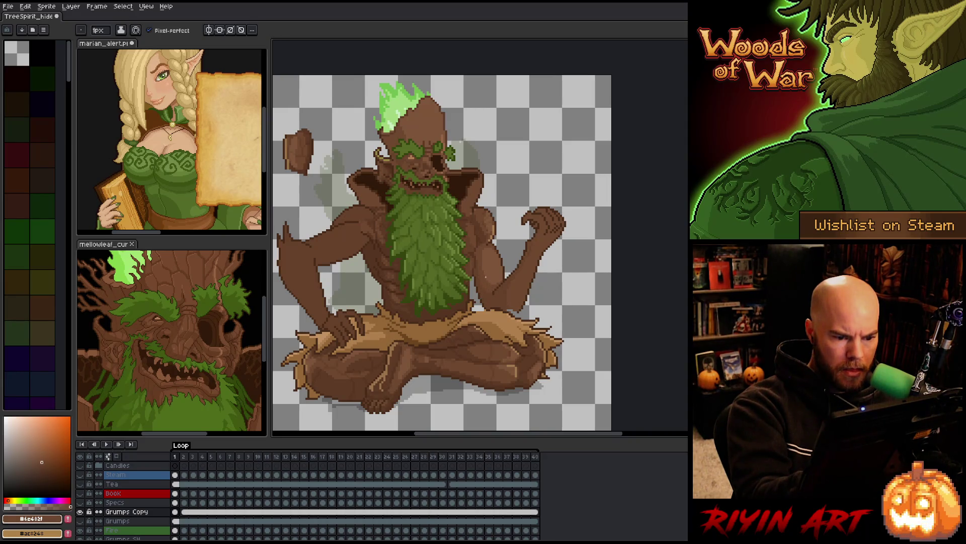
alt+click(480, 283)
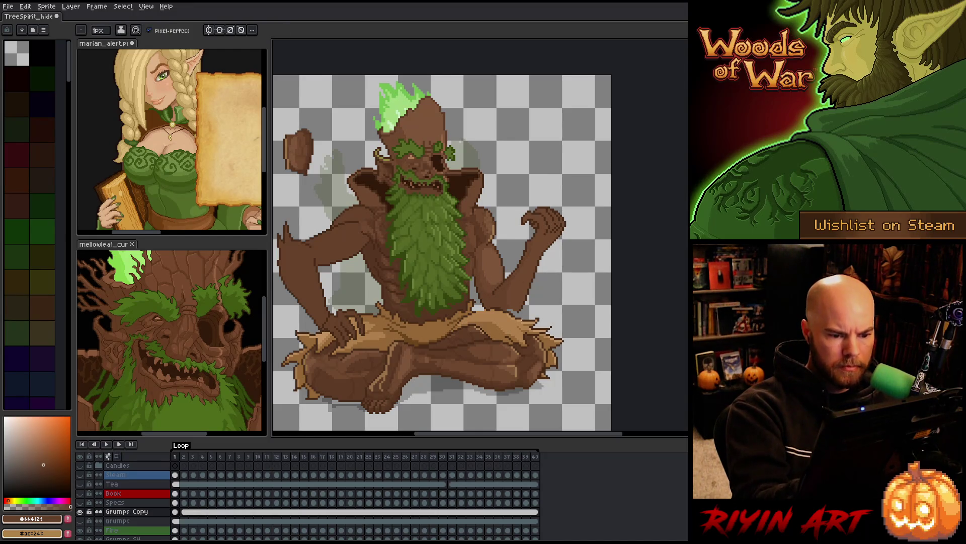
alt+click(499, 304)
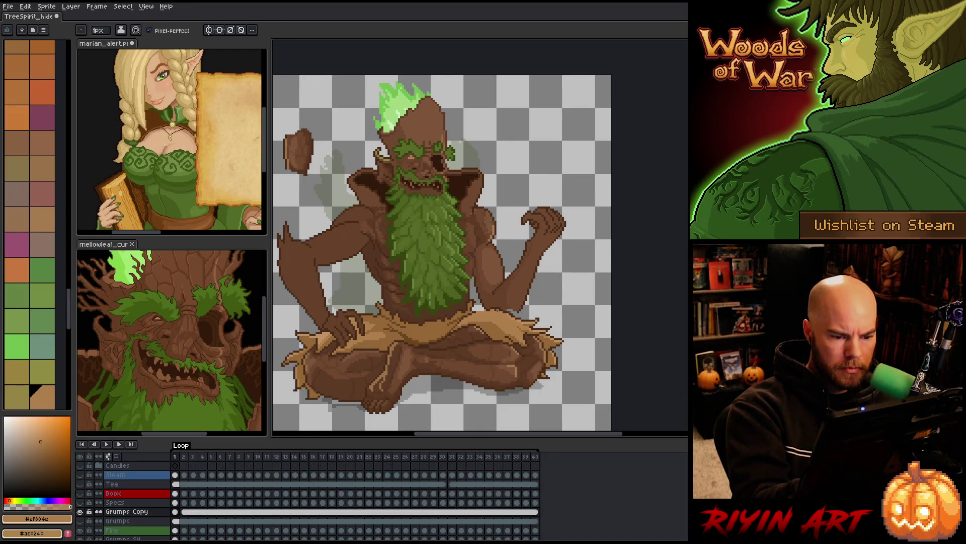
- Touch up the crossed legs with dark brown shadows, tan and light brown highlights, then save
alt+click(498, 302)
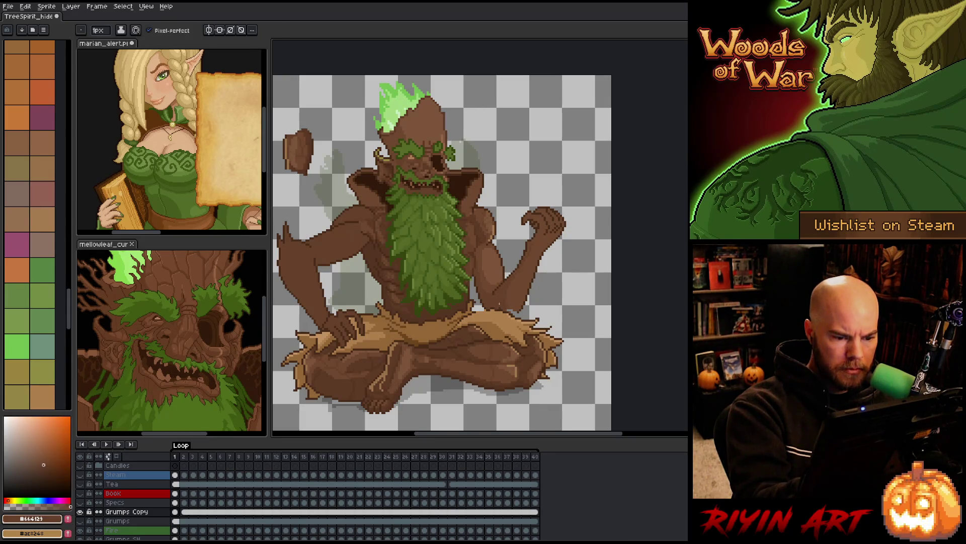
alt+click(501, 305)
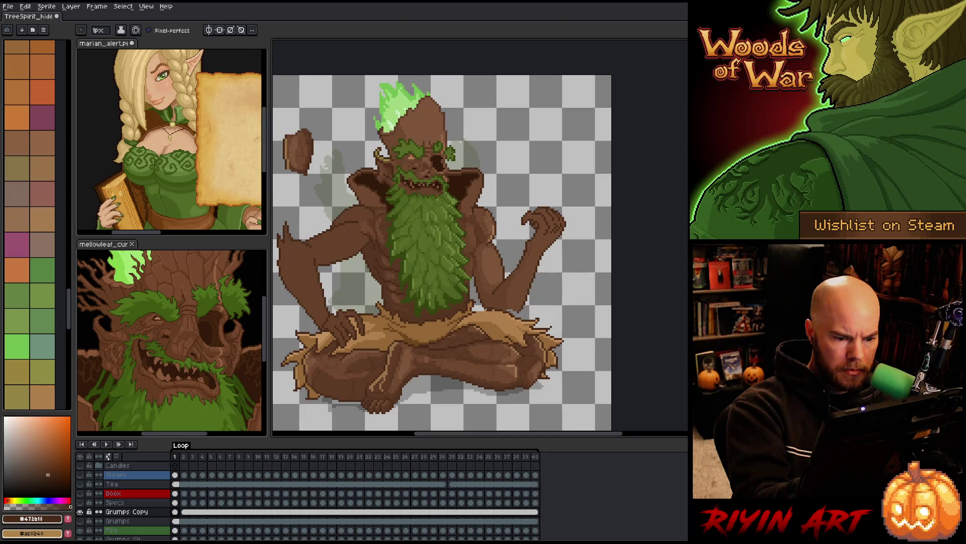
alt+click(499, 304)
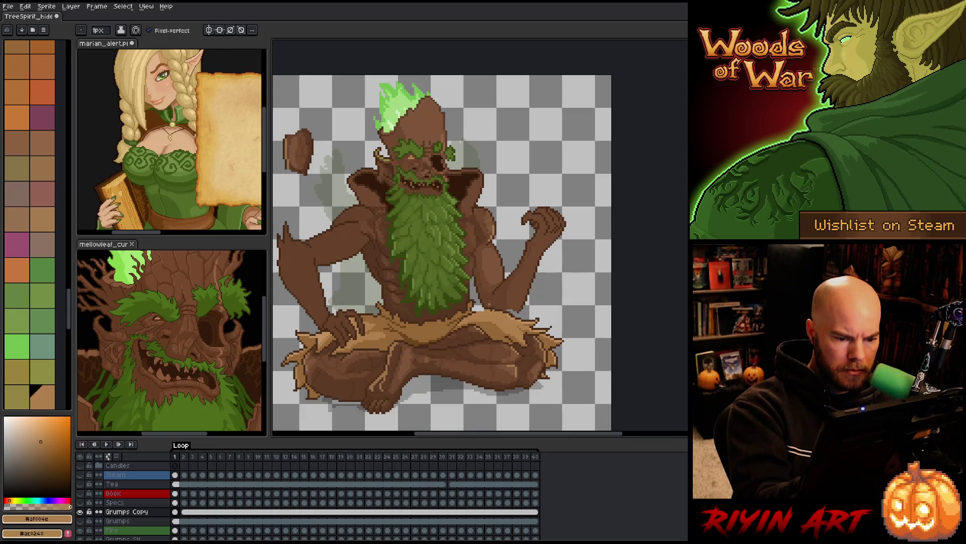
alt+click(493, 302)
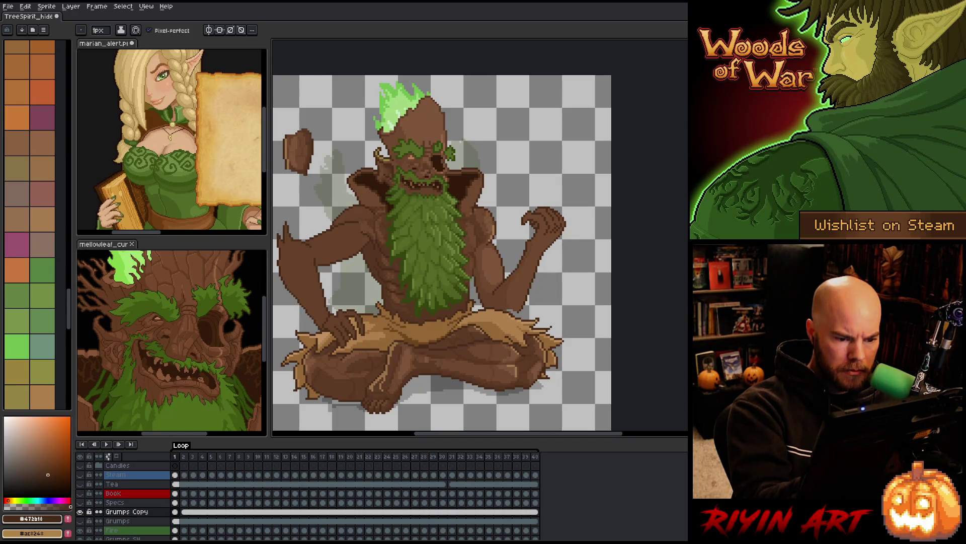
alt+click(474, 307)
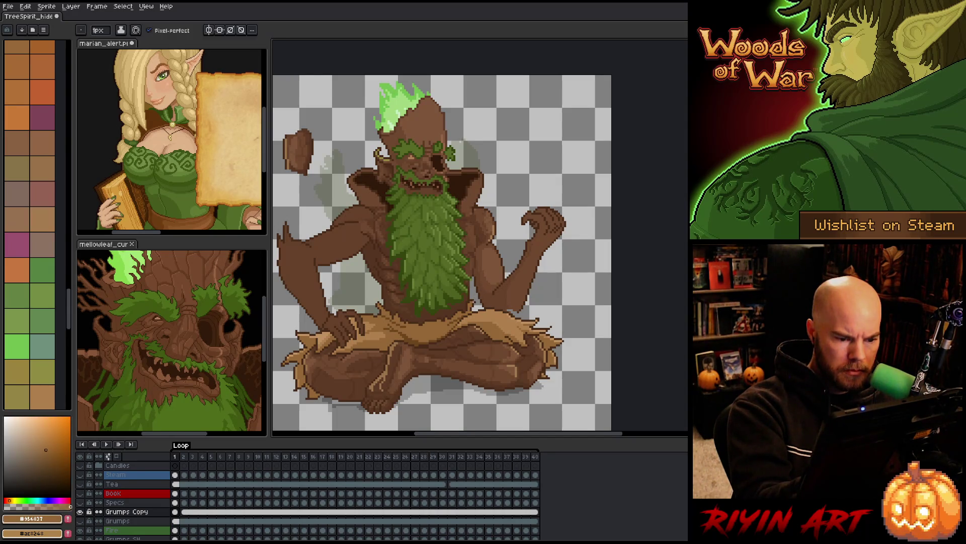
key(ctrl+s)
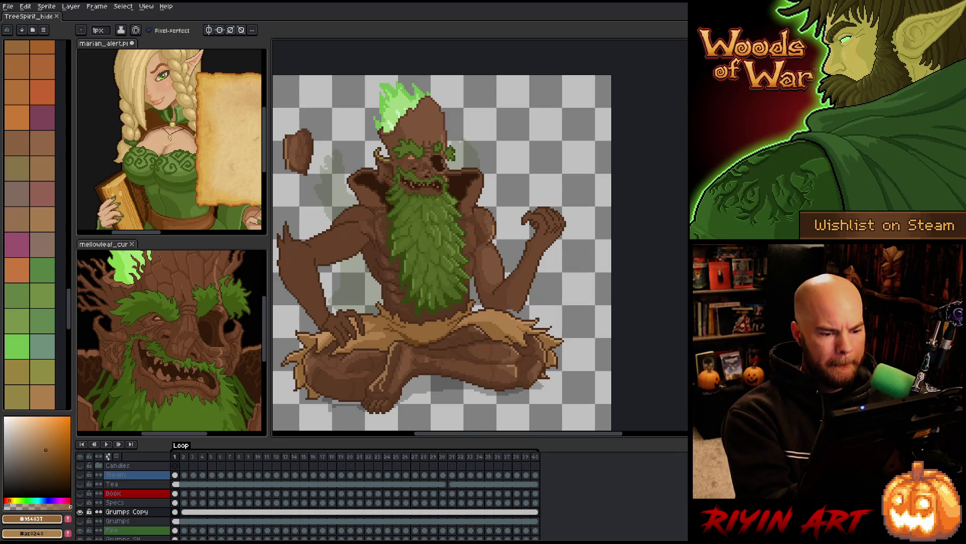
- Lasso the crossed legs and lap, then move them about 20 px right and commit
key(q)
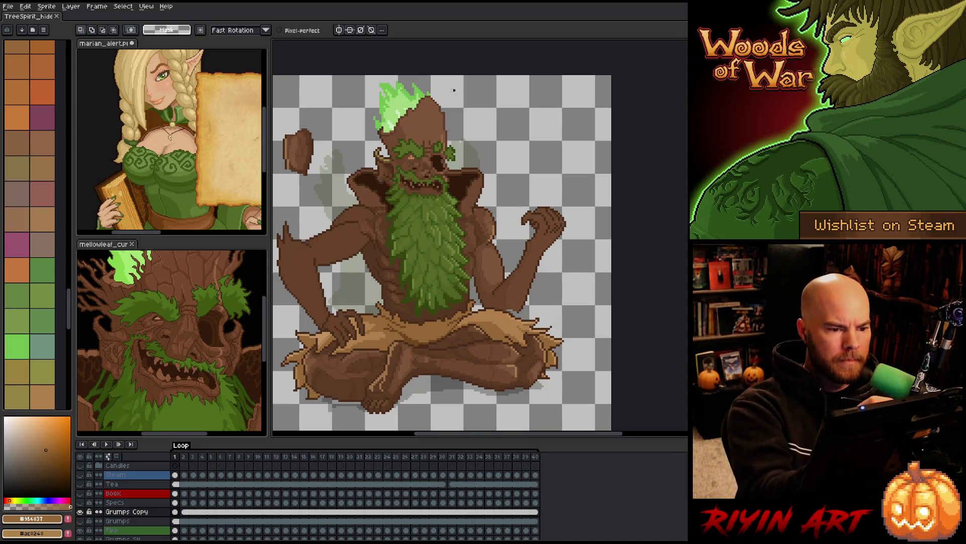
drag(453, 91, 492, 182)
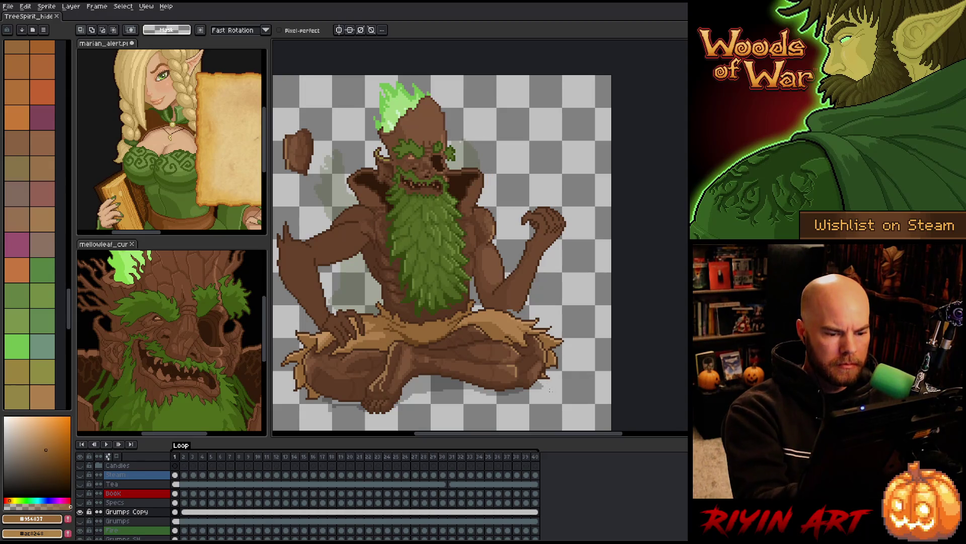
mouse_move(571, 330)
mouse_down()
mouse_move(543, 409)
mouse_move(531, 316)
mouse_move(499, 309)
mouse_up()
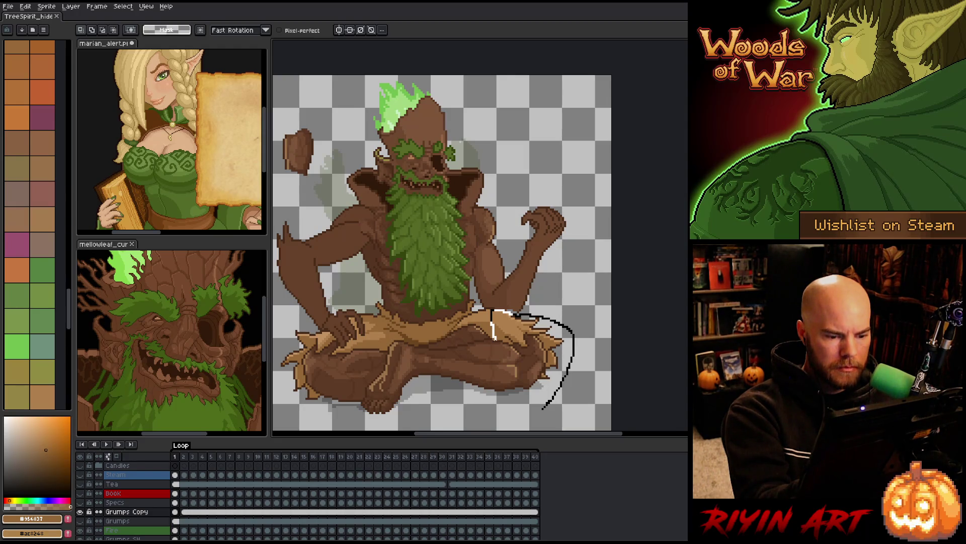
mouse_move(466, 344)
mouse_down()
mouse_move(396, 341)
mouse_move(366, 387)
mouse_move(361, 418)
mouse_move(517, 415)
mouse_move(578, 402)
mouse_up()
key(ctrl+t)
drag(498, 380, 510, 380)
key(b)
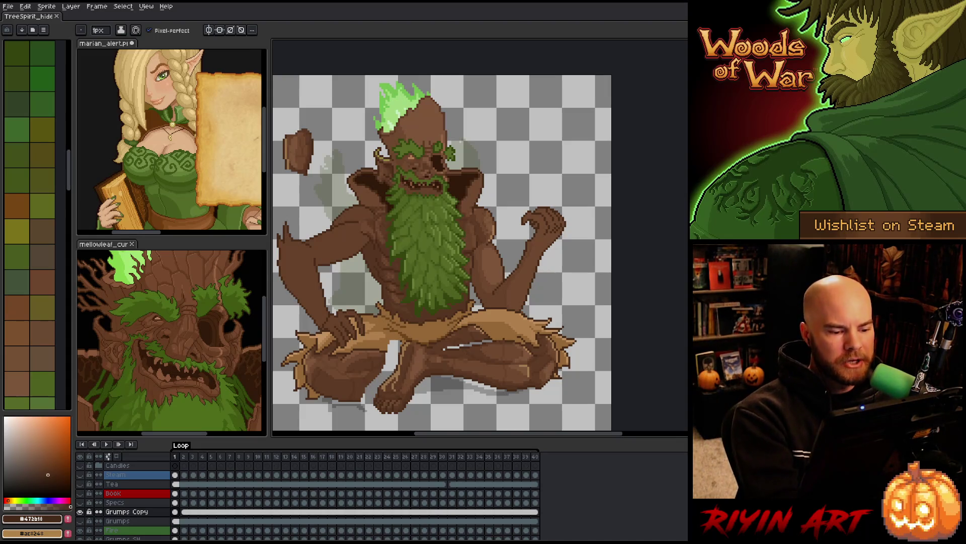
- Shade the trunk and crossed legs with mid-dark, darker and light bark browns
key(i)
key(b)
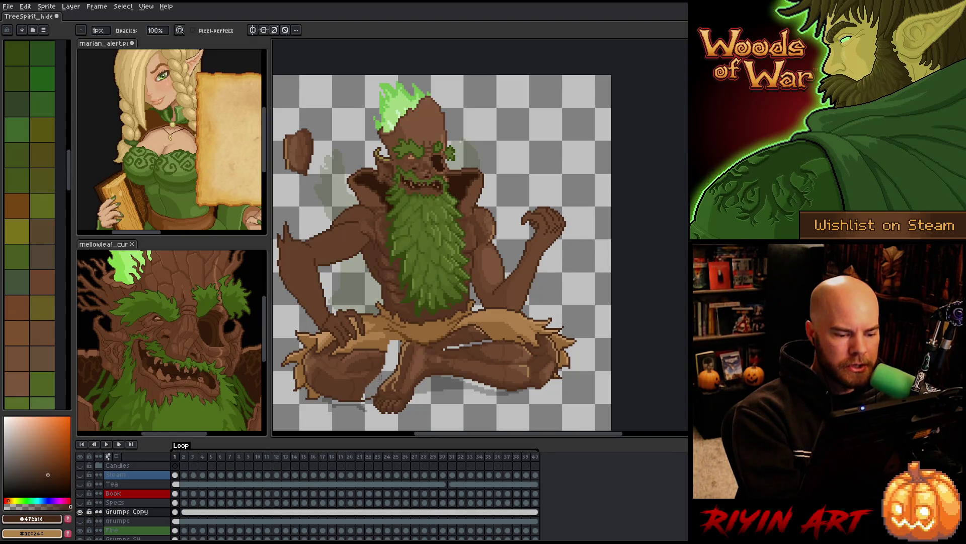
alt+click(362, 384)
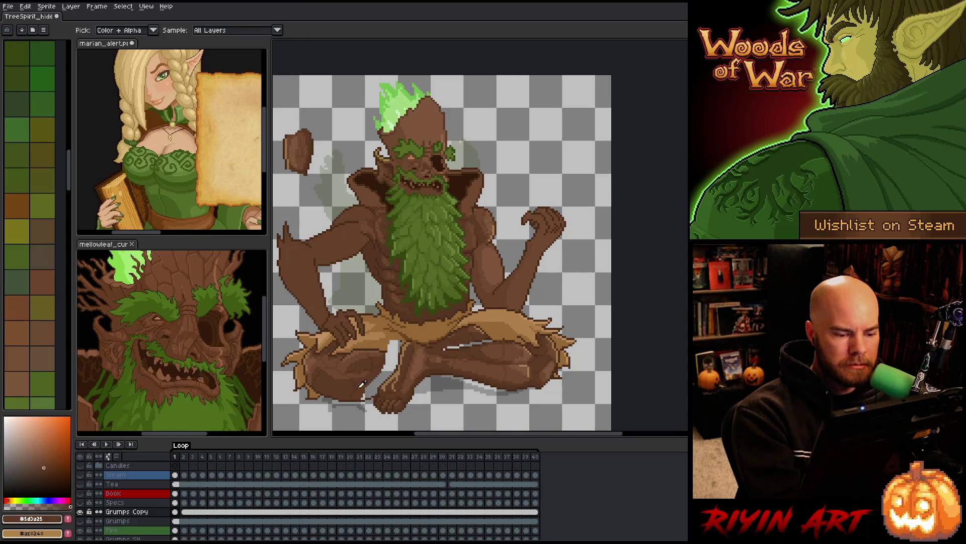
alt+click(391, 345)
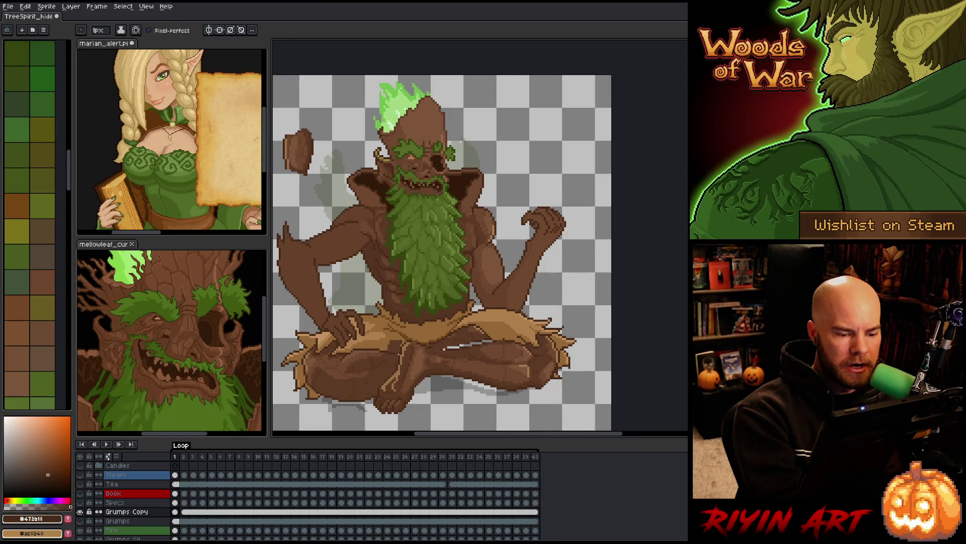
alt+click(398, 335)
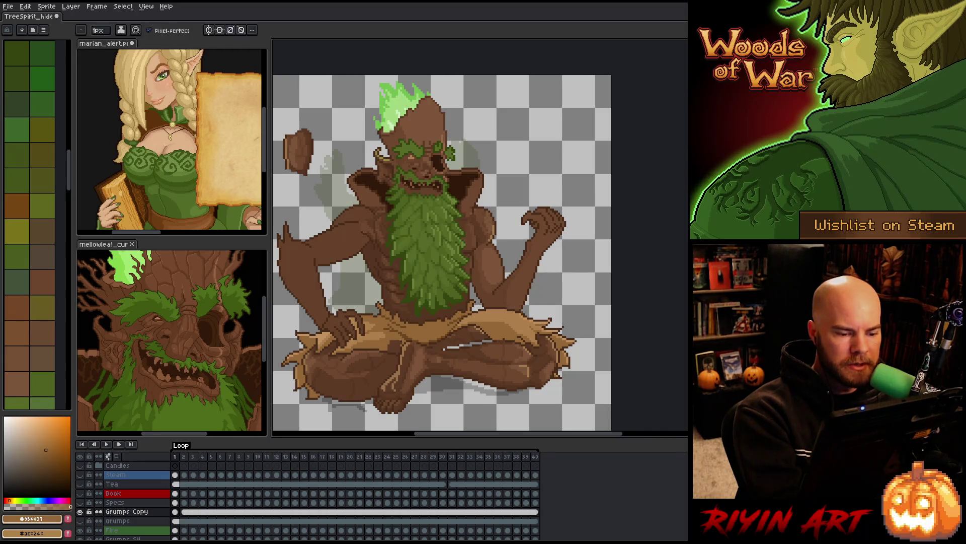
key(g)
key(b)
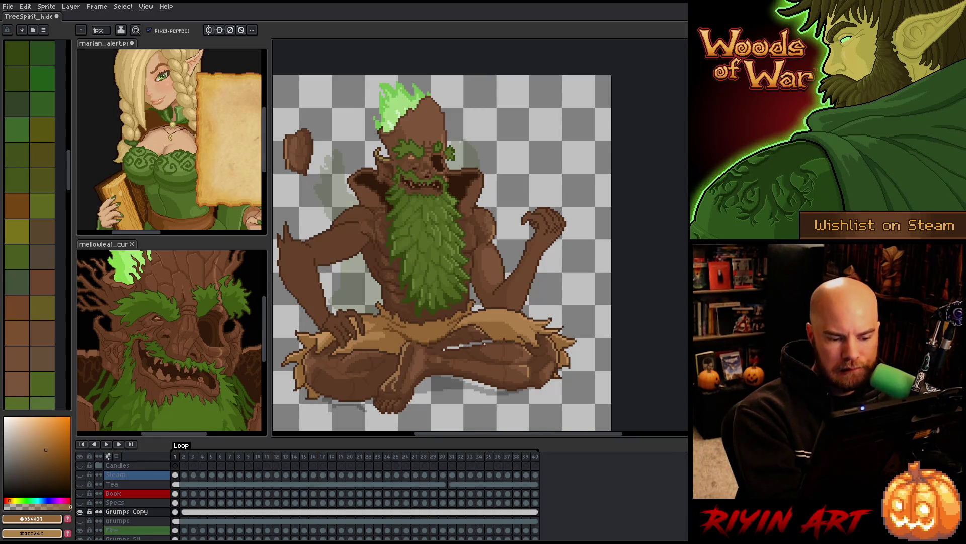
alt+click(487, 340)
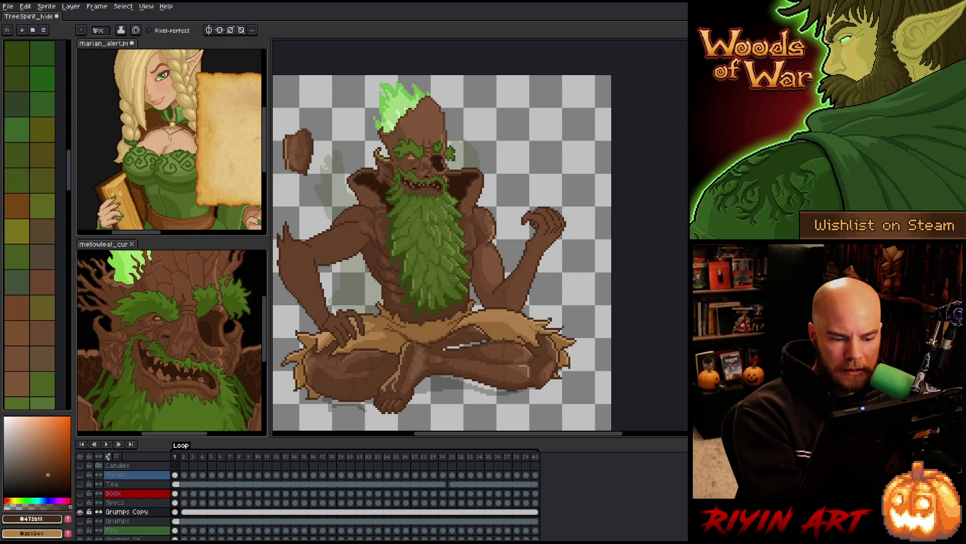
alt+click(498, 341)
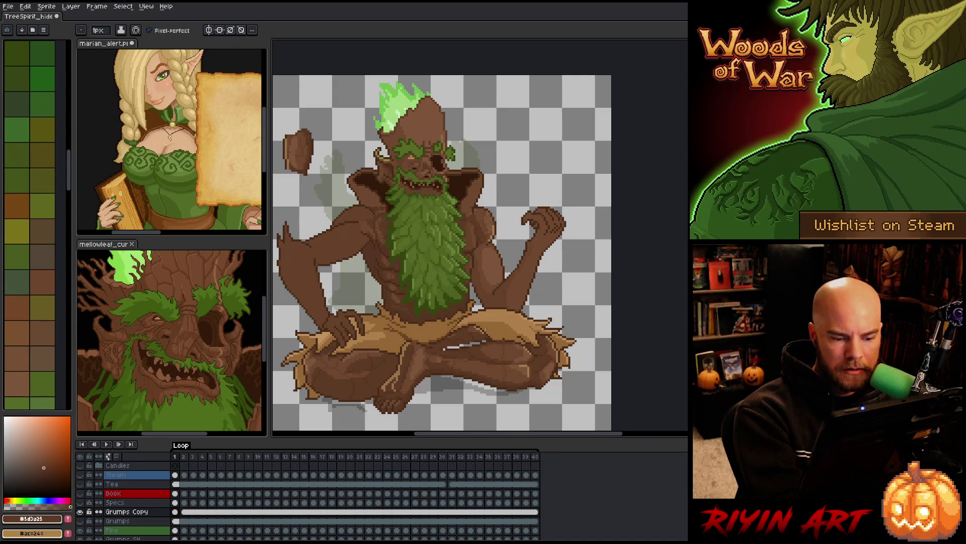
alt+click(479, 334)
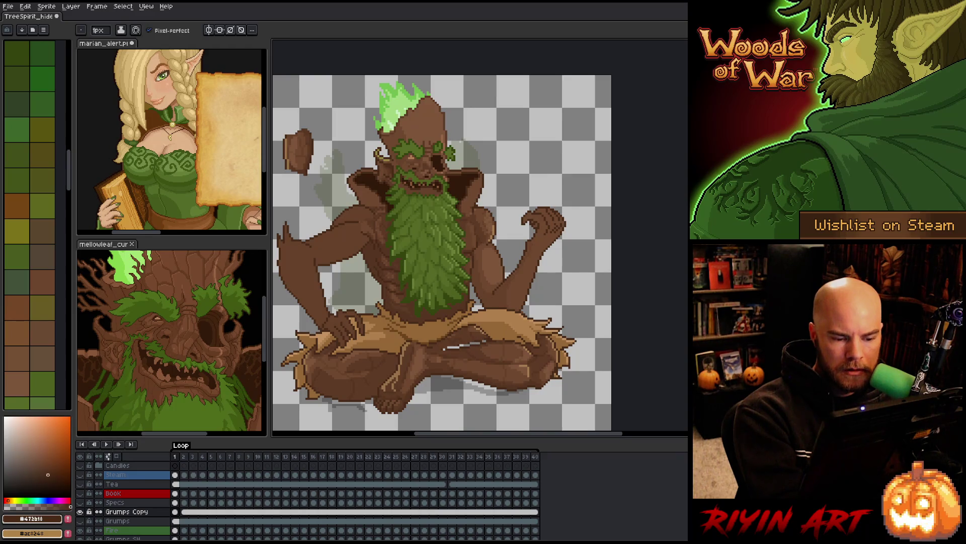
alt+click(473, 336)
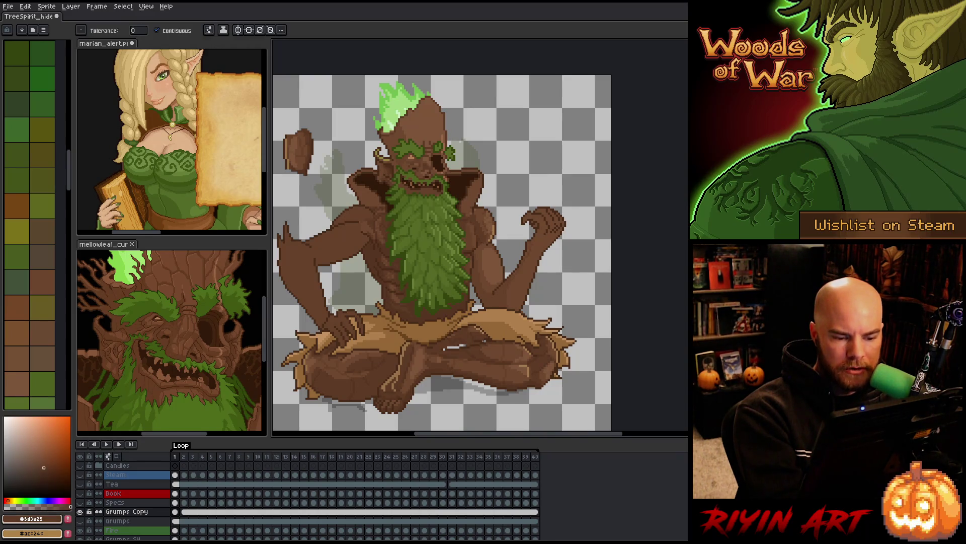
- Refine the lap shading, ending on darkest bark brown #472b18, and save the sprite
key(b)
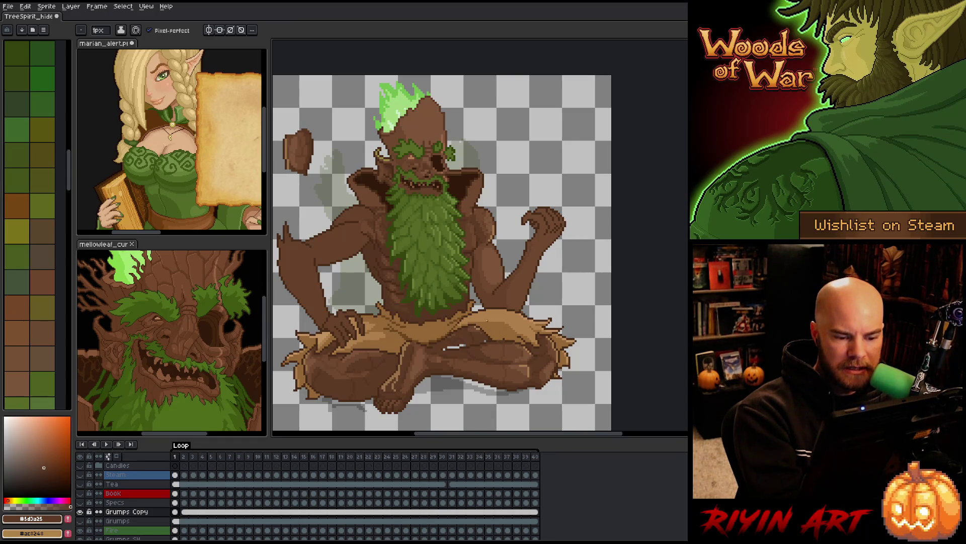
alt+click(486, 320)
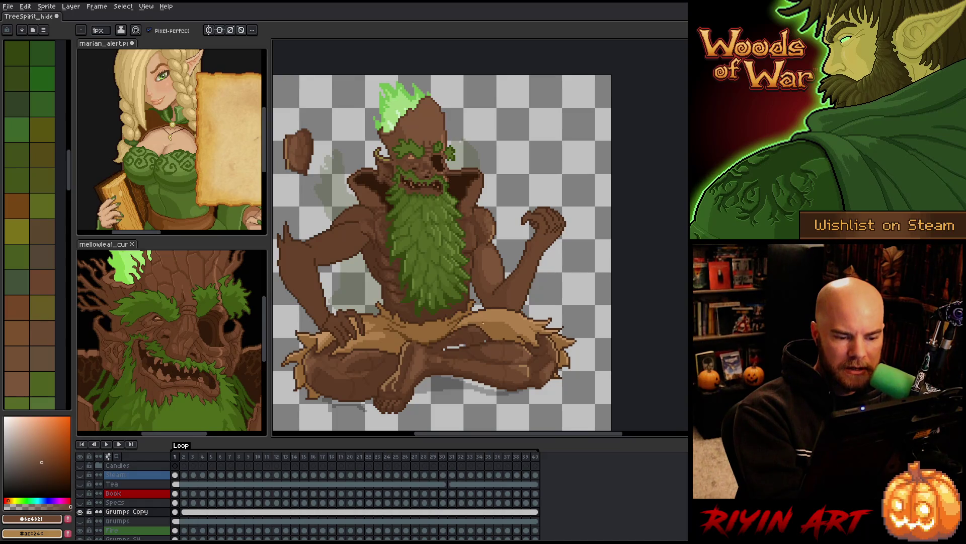
alt+click(461, 333)
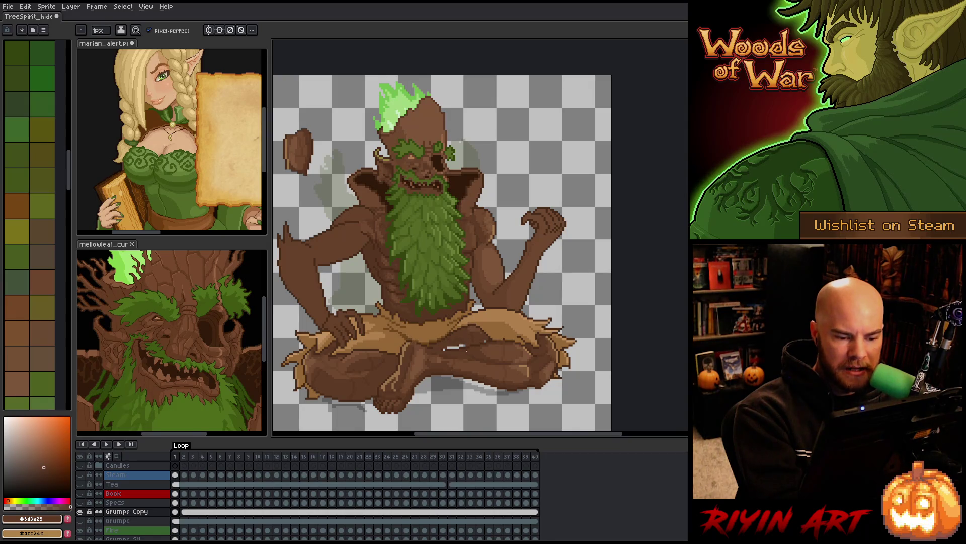
alt+click(469, 339)
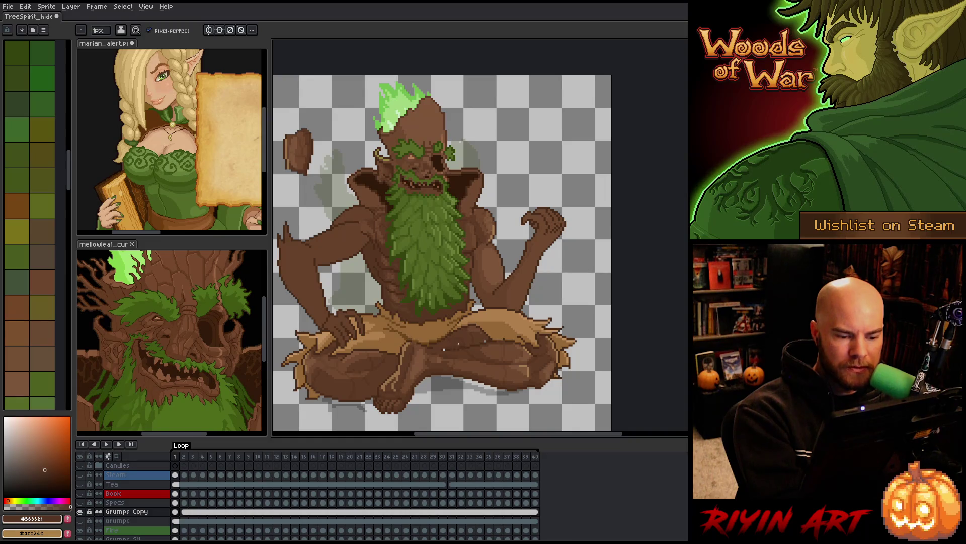
alt+click(452, 347)
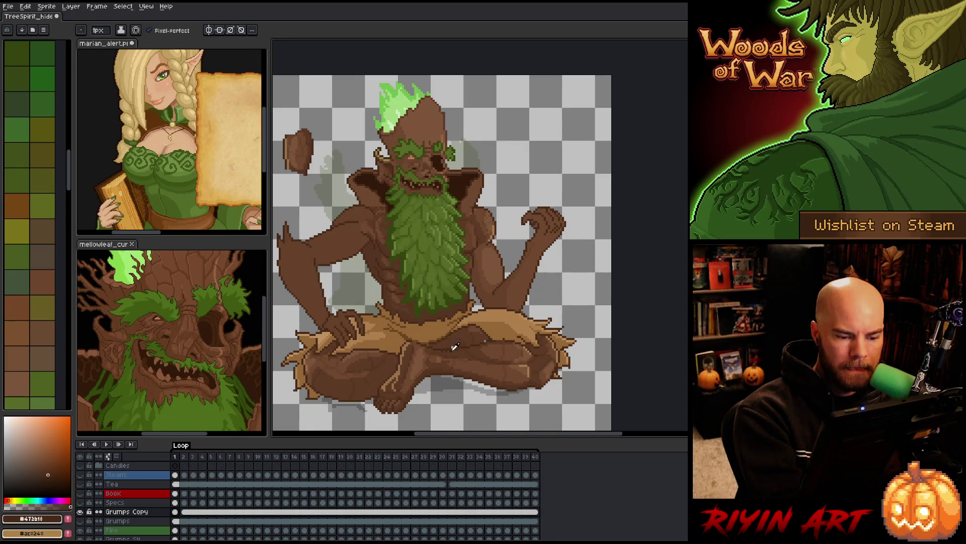
alt+click(453, 347)
alt+click(472, 336)
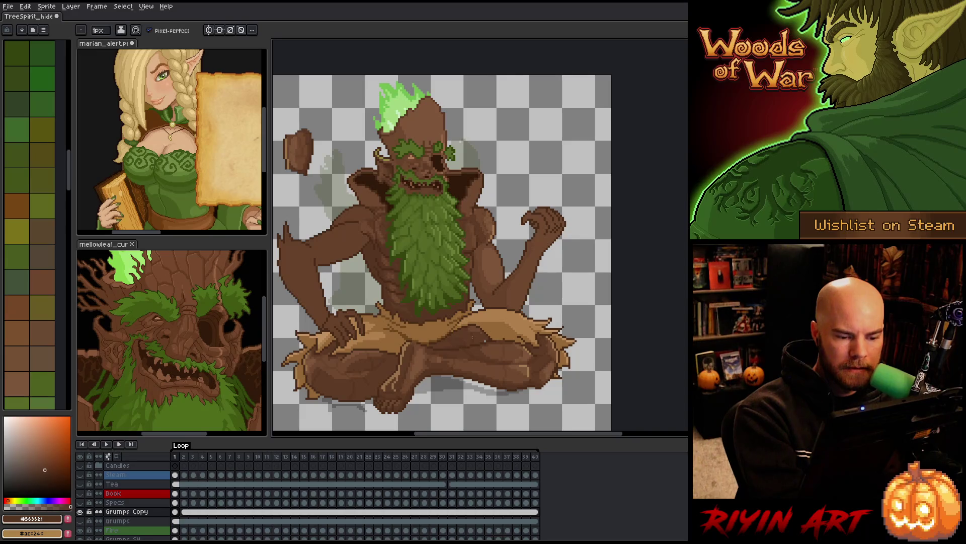
alt+click(487, 339)
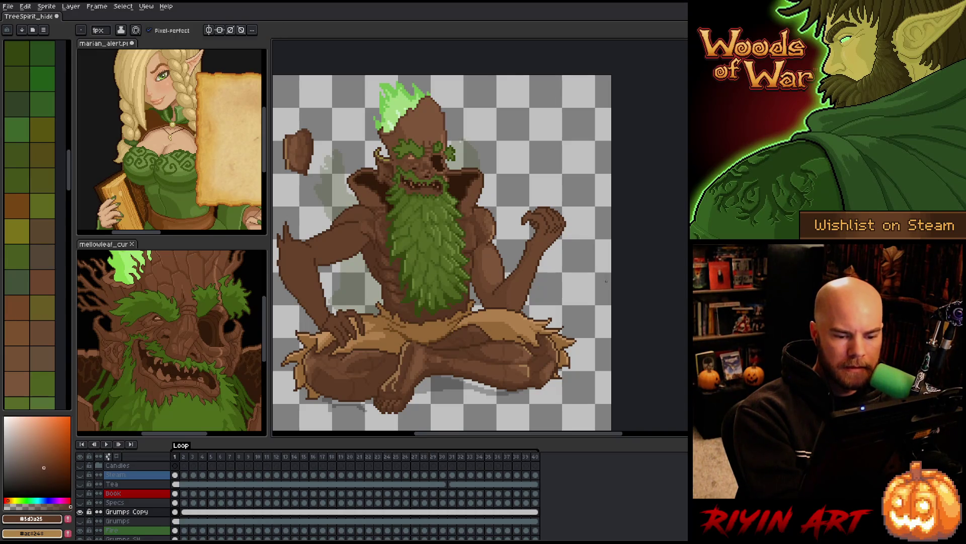
alt+click(511, 335)
alt+click(507, 336)
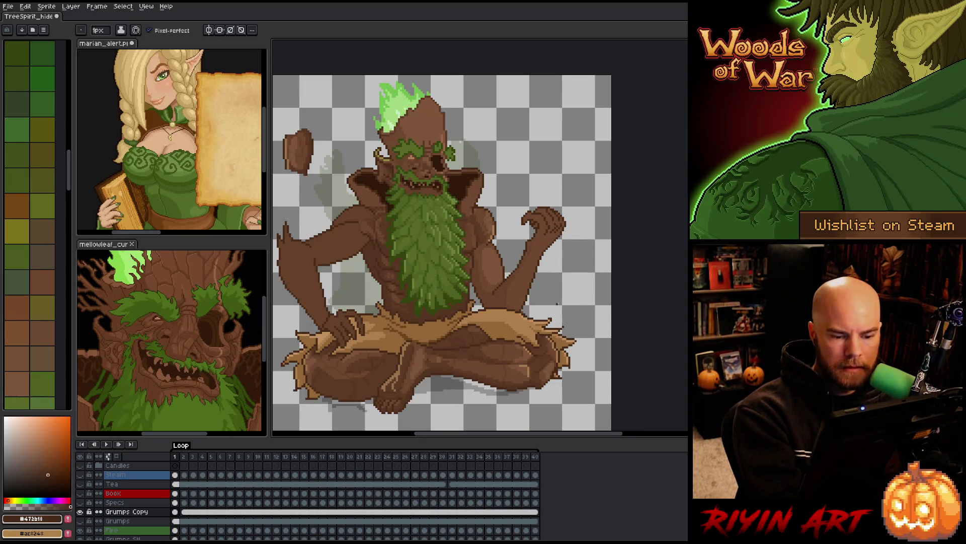
key(ctrl+s)
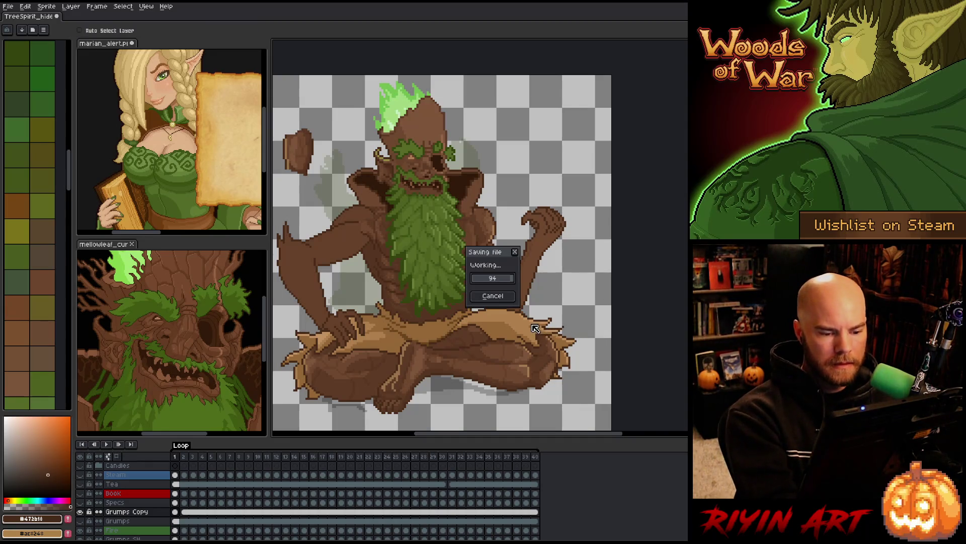
- Sample the mid and darkest bark browns from the lap, then save the sprite again
alt+click(536, 327)
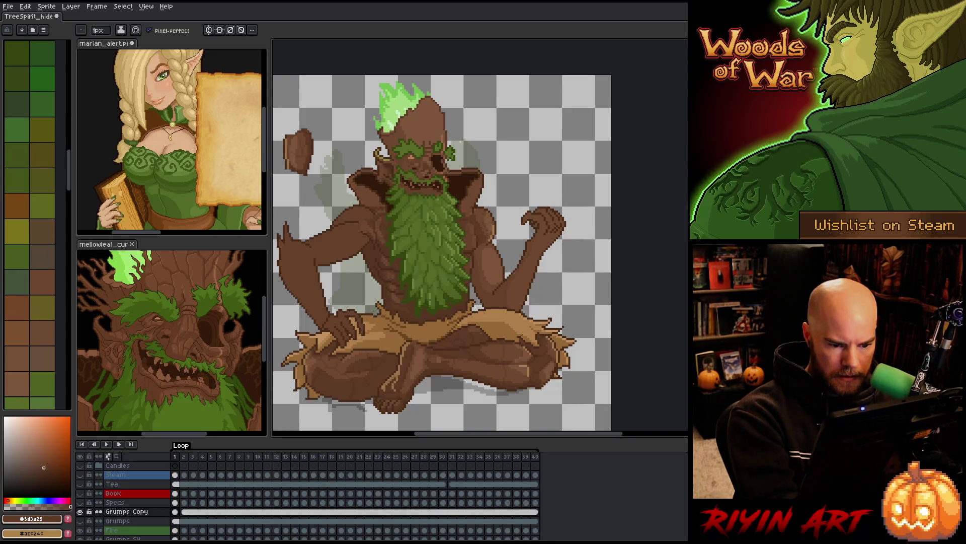
alt+click(524, 327)
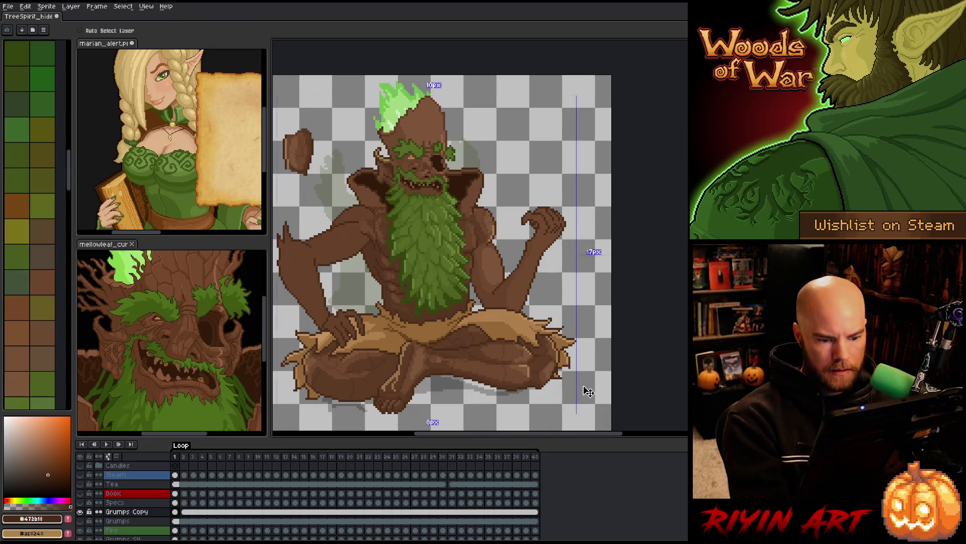
key(ctrl+s)
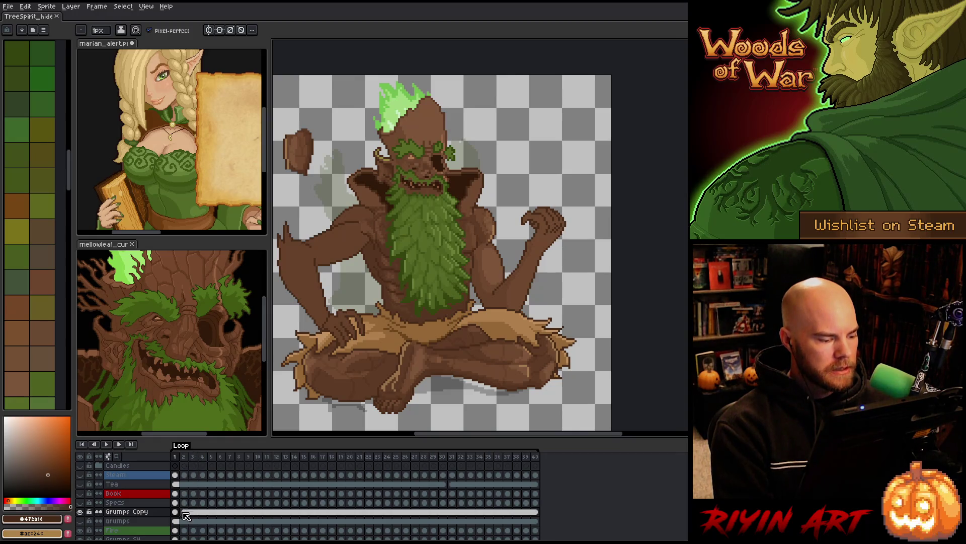
- Clear Grumps Copy cels in frames 2–40 and link them as one cel across all frames
drag(186, 515, 537, 513)
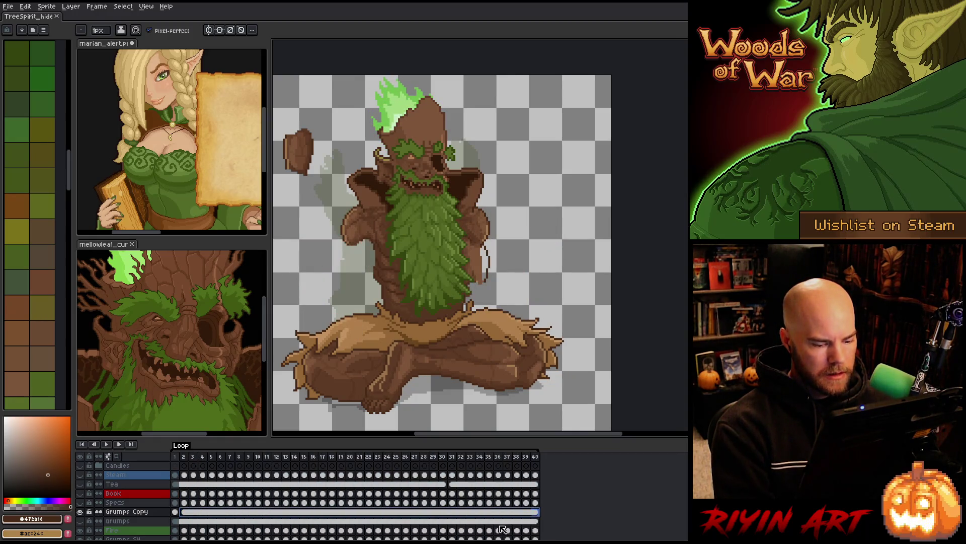
key(Delete)
key(ctrl+z)
key(ctrl+y)
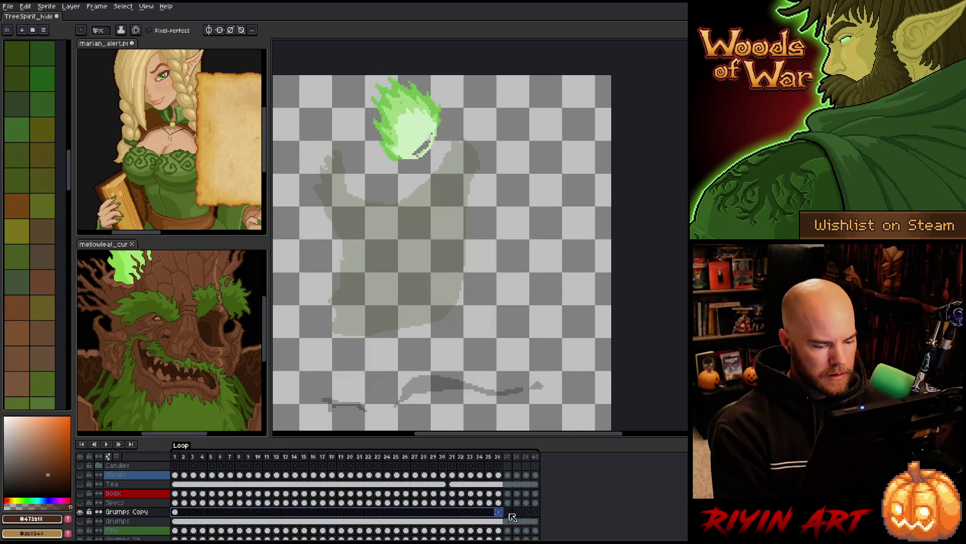
right_click(540, 513)
click(544, 524)
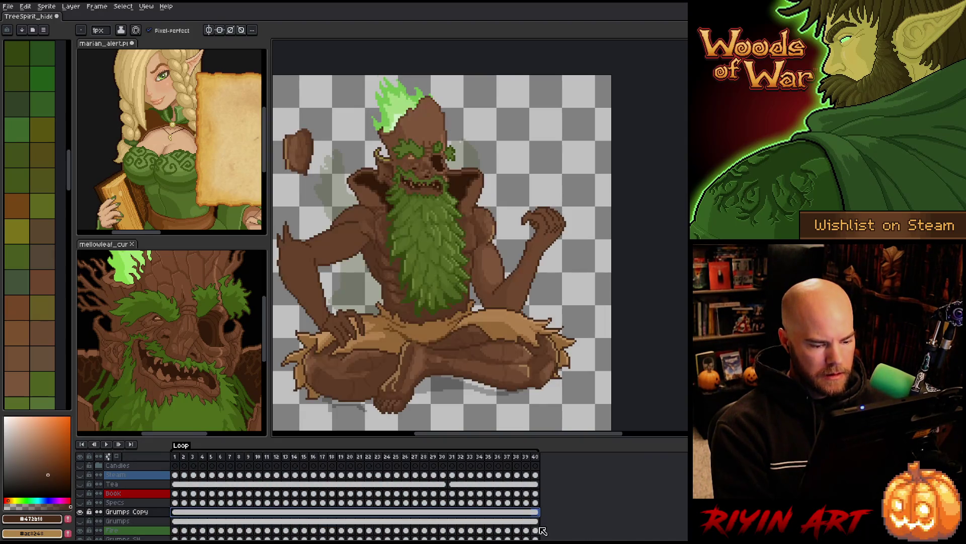
- Make the Book and Tea layers visible, save, and play the animation to preview
click(82, 493)
click(82, 483)
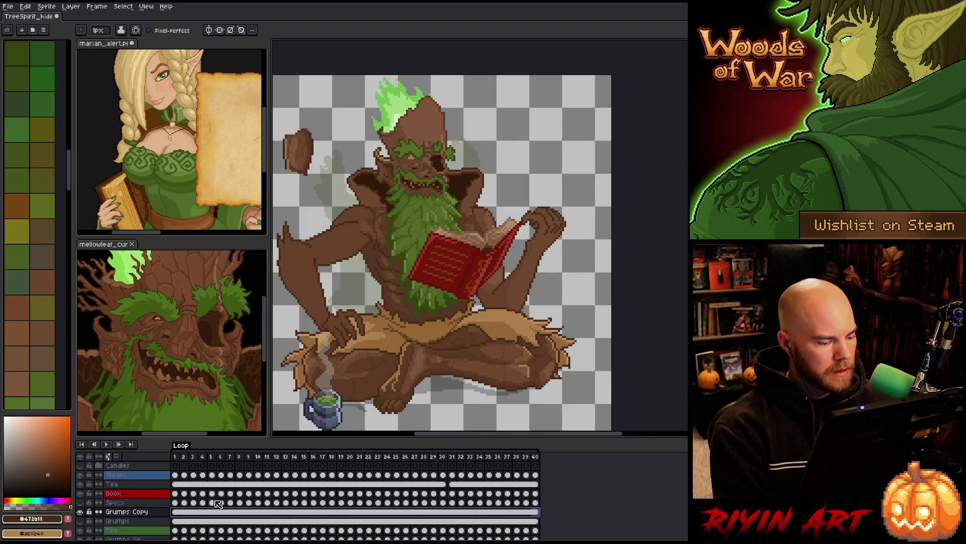
key(ctrl+s)
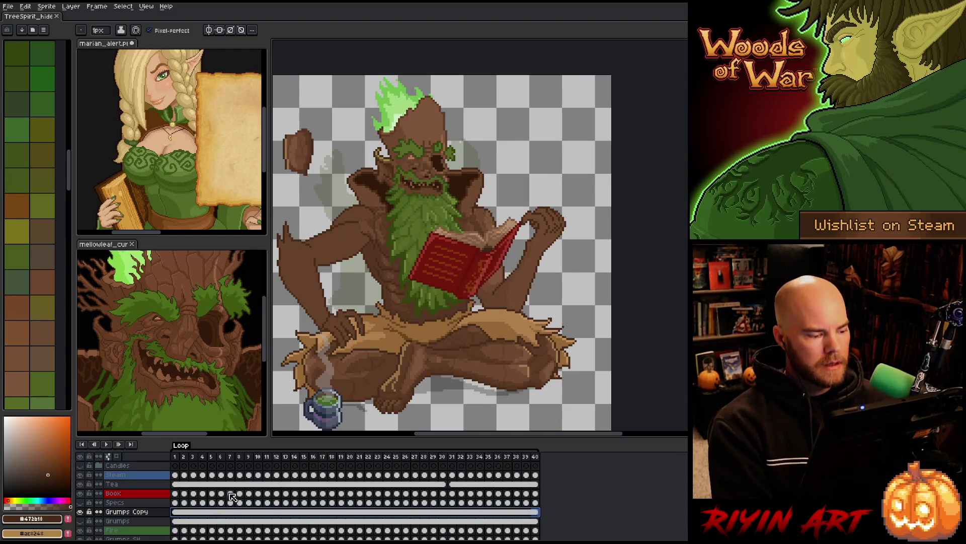
key(space)
scroll(512, 246, up, 2)
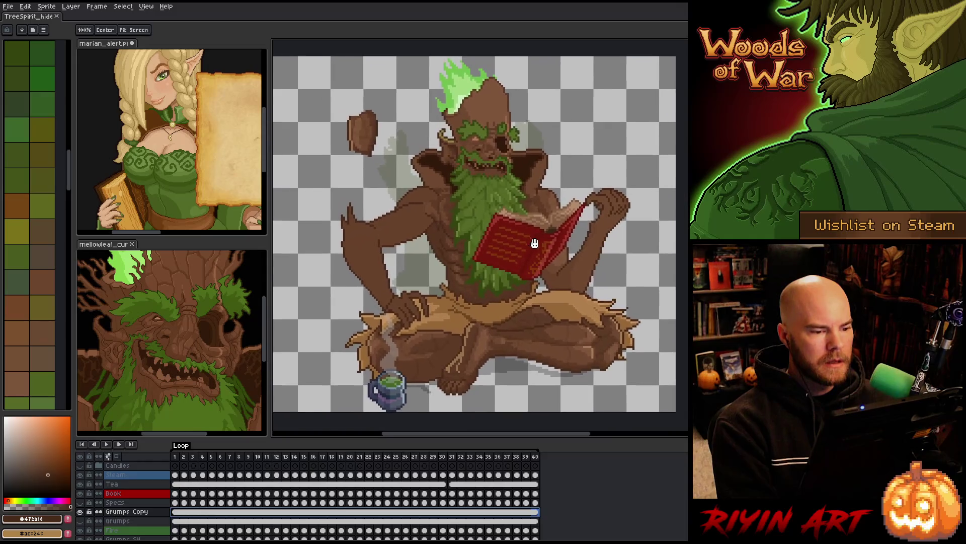
key(Return)
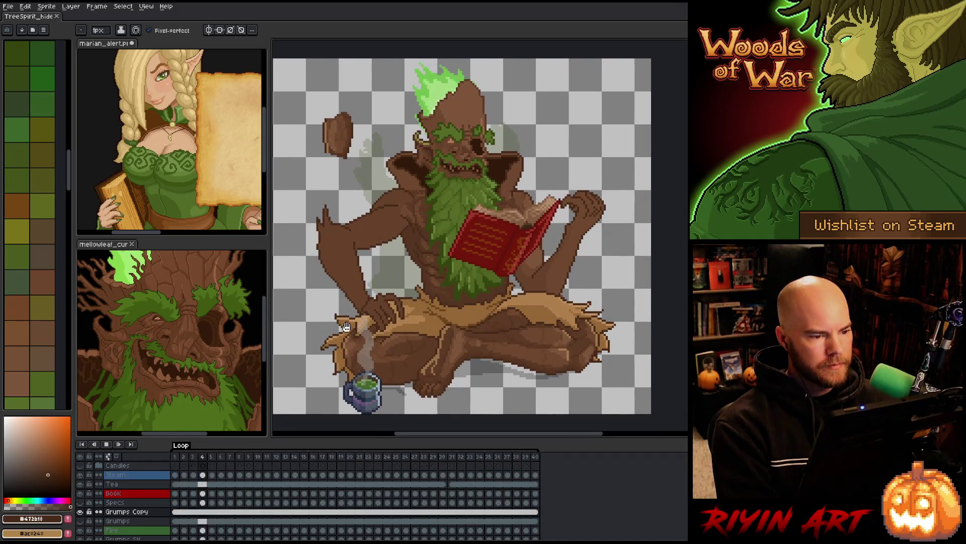
key(space)
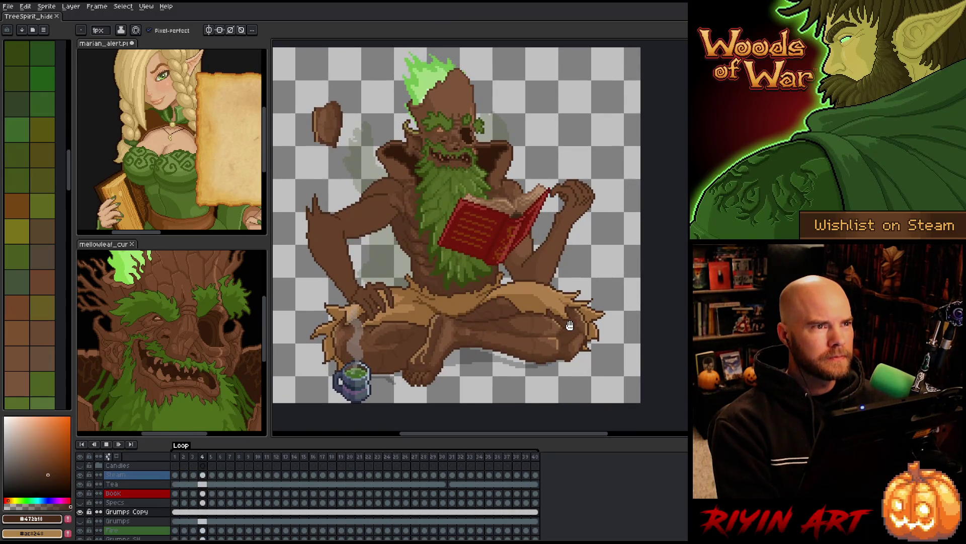
key(ctrl+s)
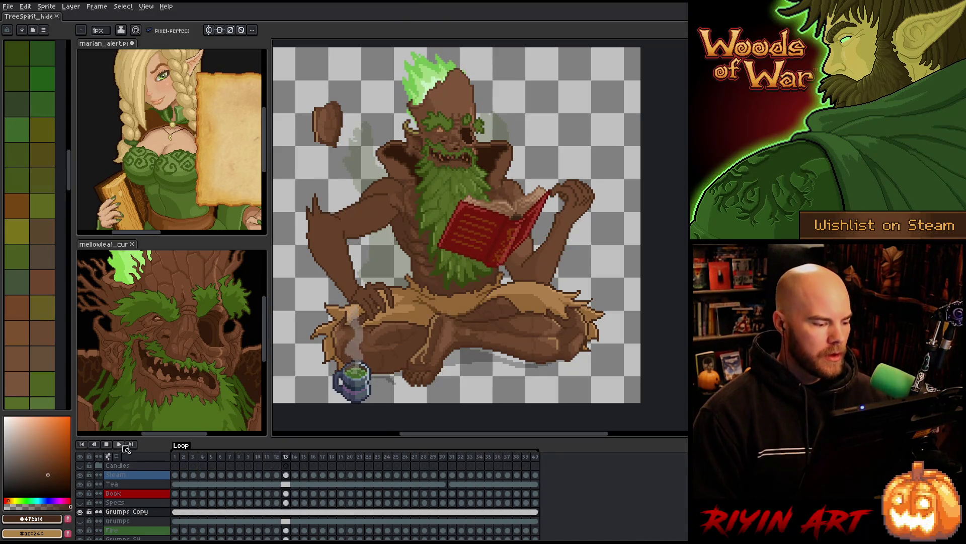
- Halt playback on frame 21 and save the TreeSpirit file
click(106, 443)
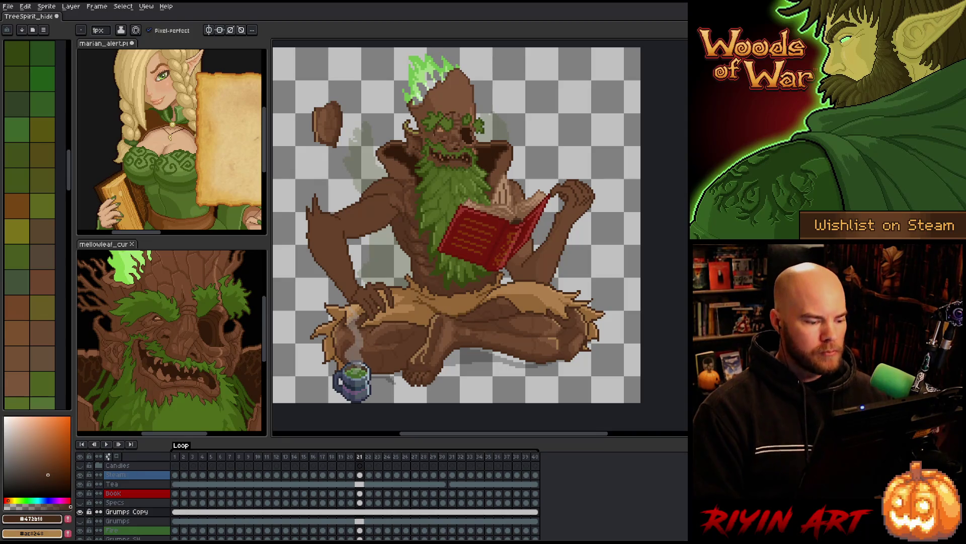
key(ctrl+s)
- Marquee-select the brow, lower it about 4 px, then adjust the thin strip above it
key(m)
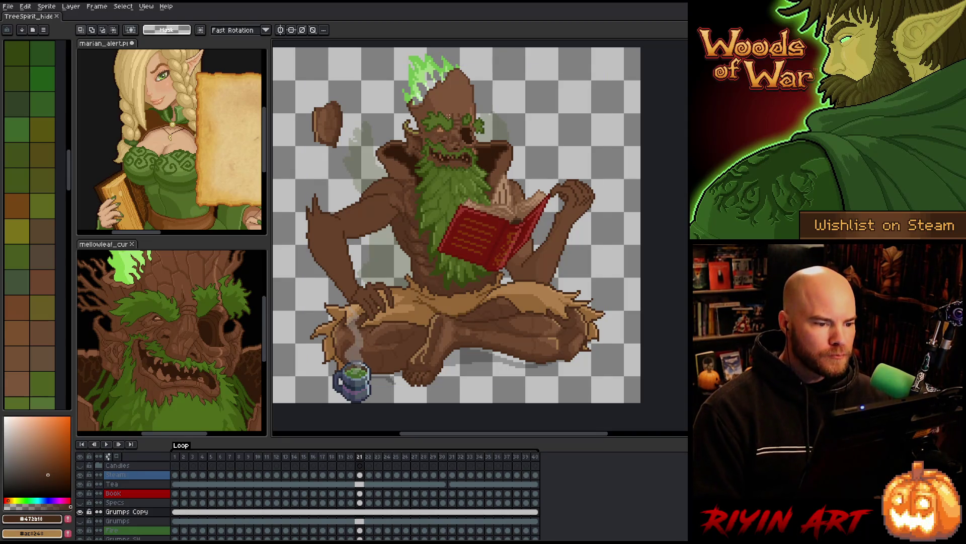
drag(453, 112, 421, 132)
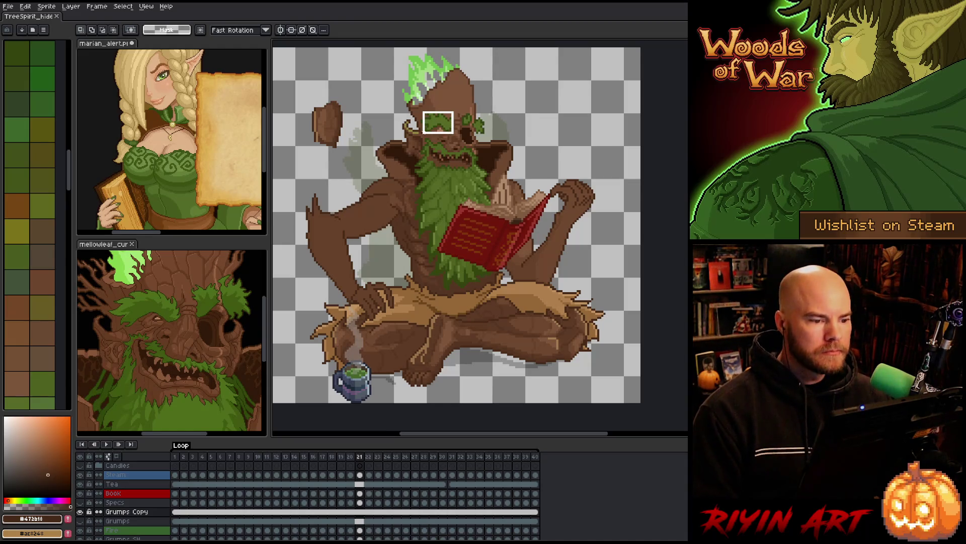
drag(454, 112, 421, 139)
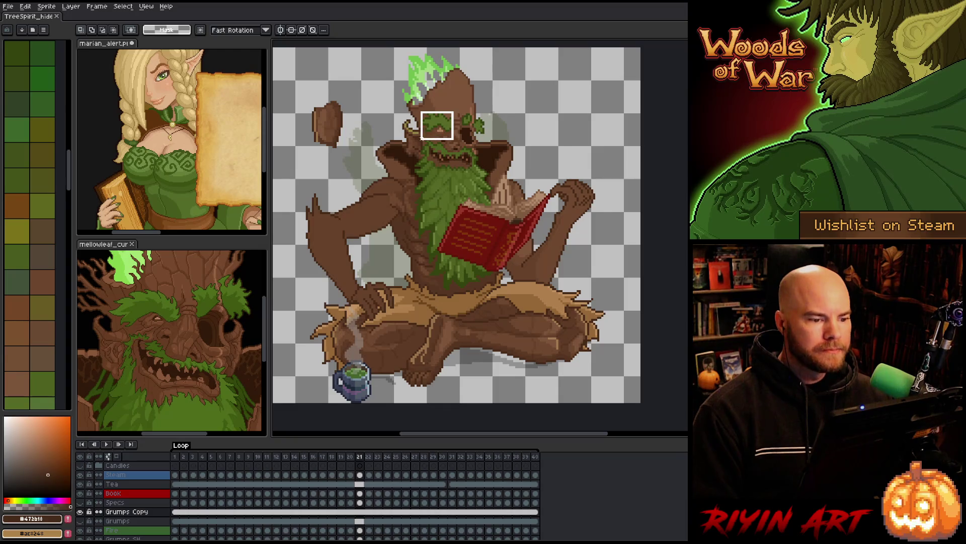
mouse_move(453, 112)
mouse_down()
mouse_move(419, 136)
mouse_move(436, 125)
mouse_up()
key(Return)
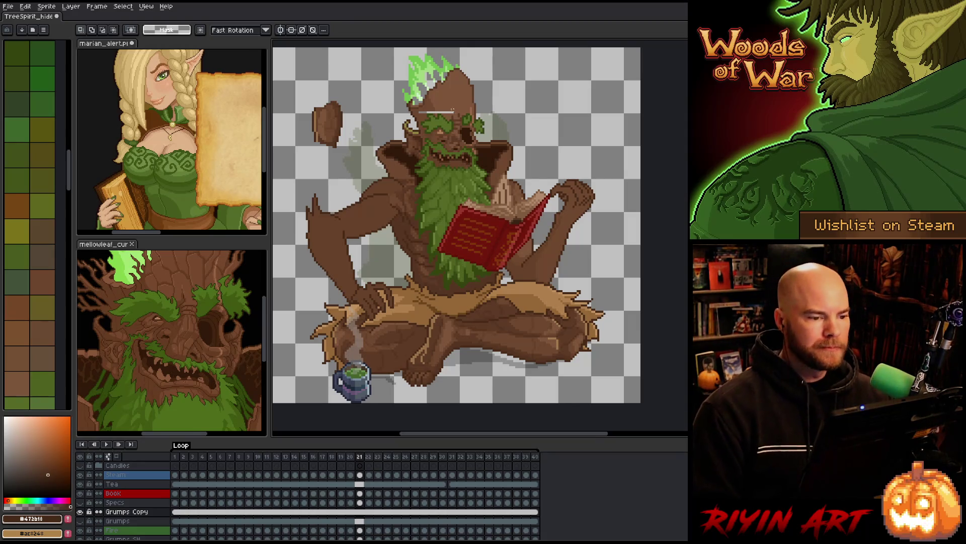
drag(452, 109, 417, 110)
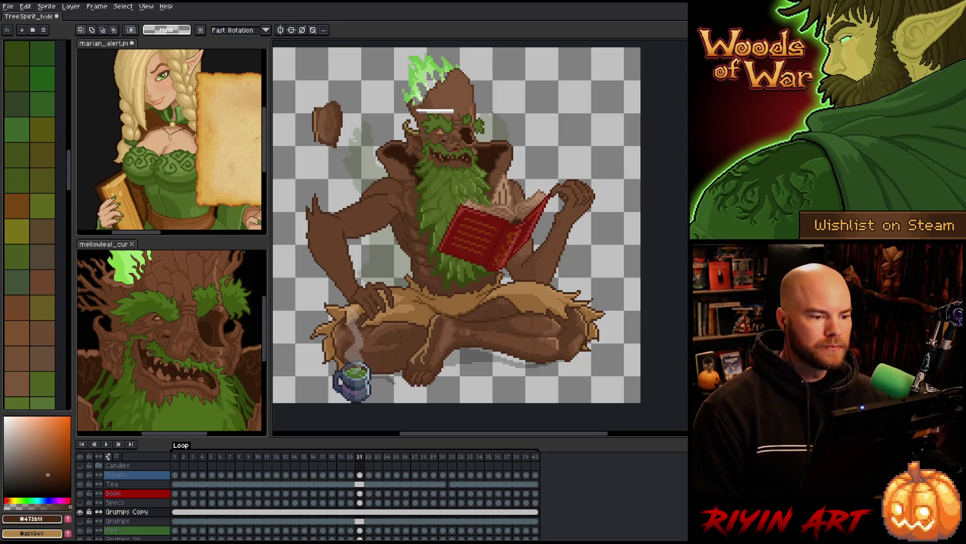
click(437, 112)
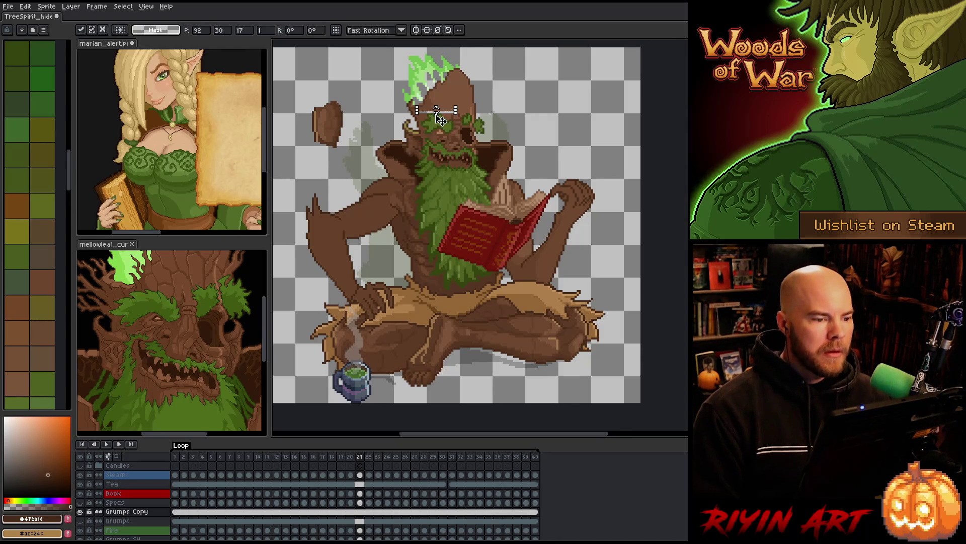
key(ctrl+d)
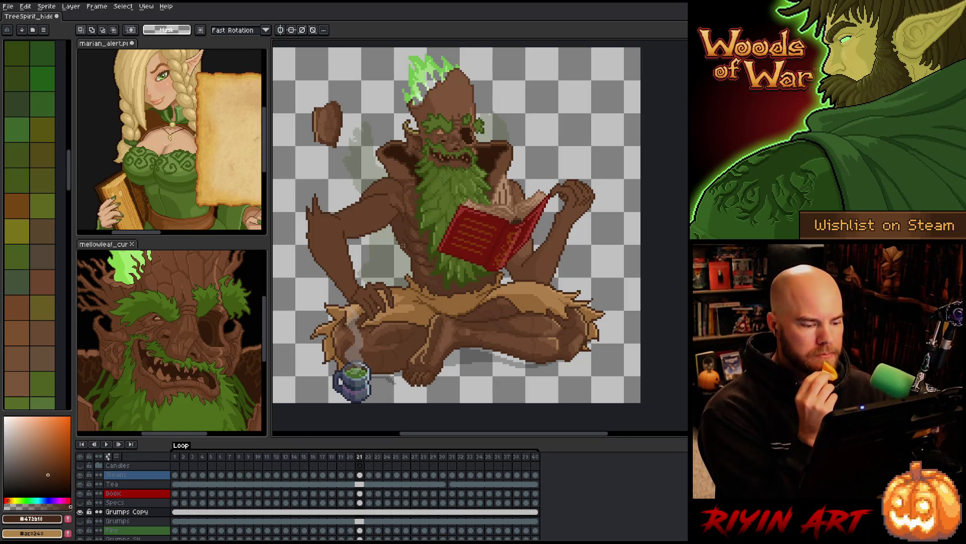
- Compare frames 1 and 2, settle back on frame 1, and save the sprite
click(177, 457)
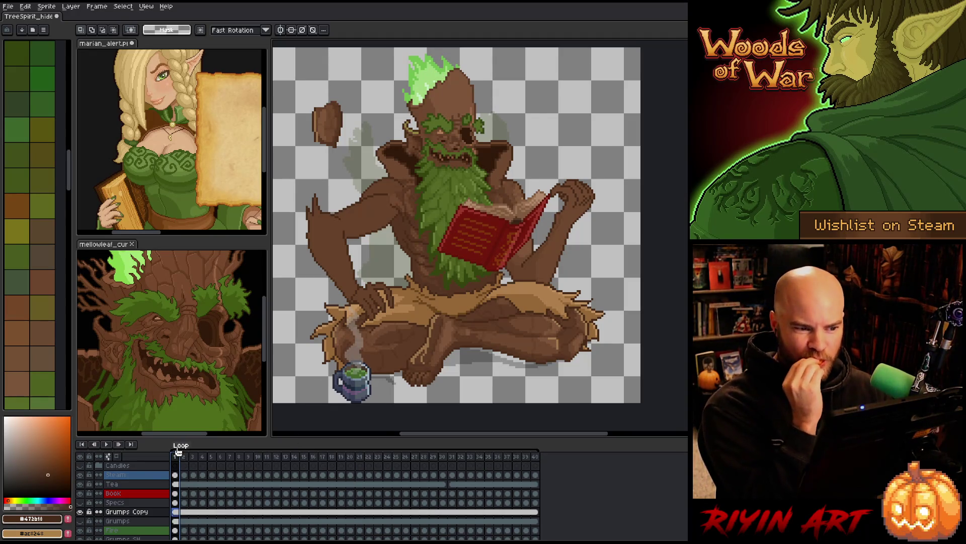
click(185, 458)
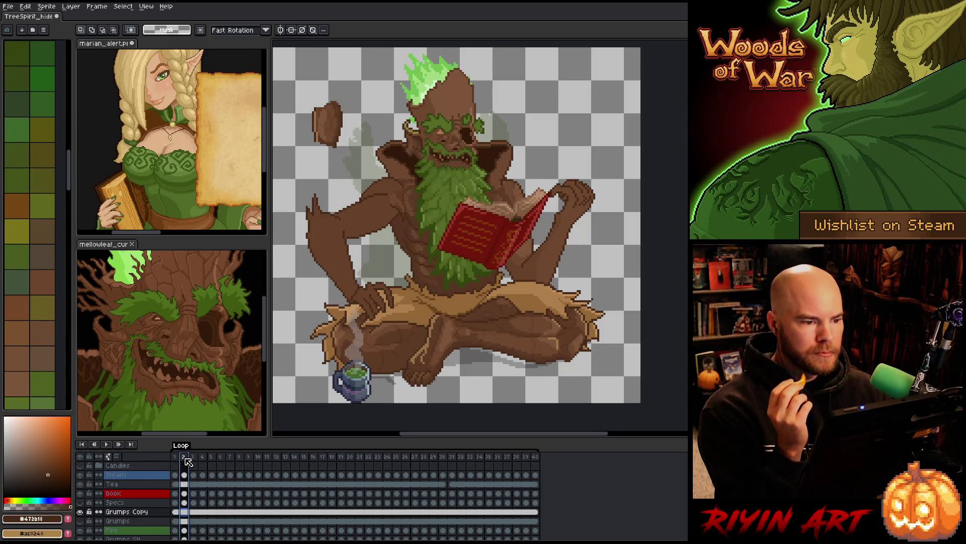
click(177, 457)
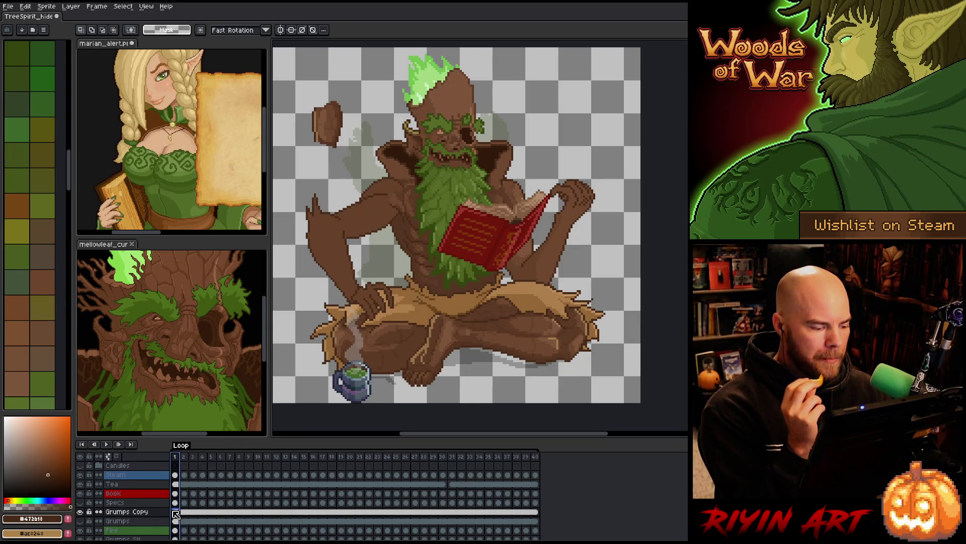
key(ctrl+s)
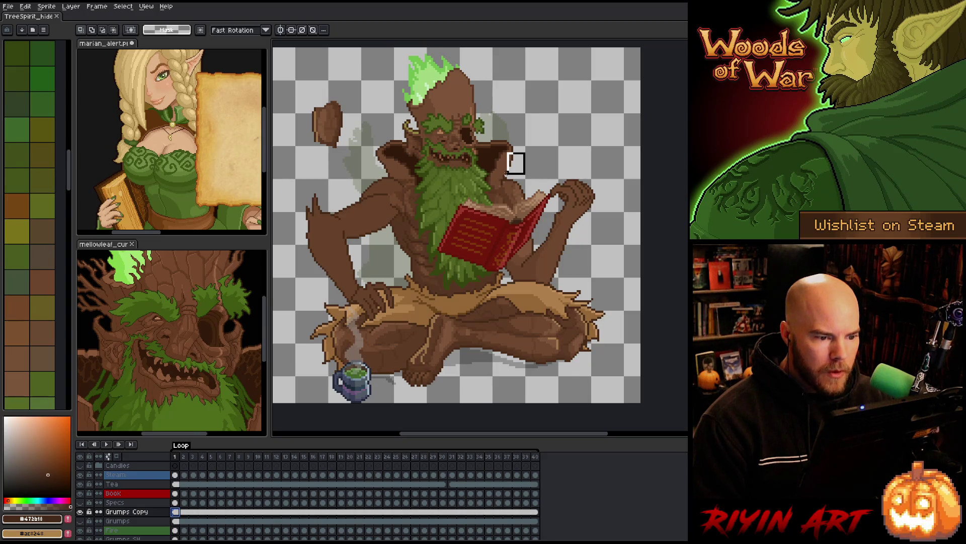
- Paste the 6×10 bark patch against the spirit's shoulder, one pixel further left, and commit it
key(ctrl+v)
scroll(516, 163, up, 3)
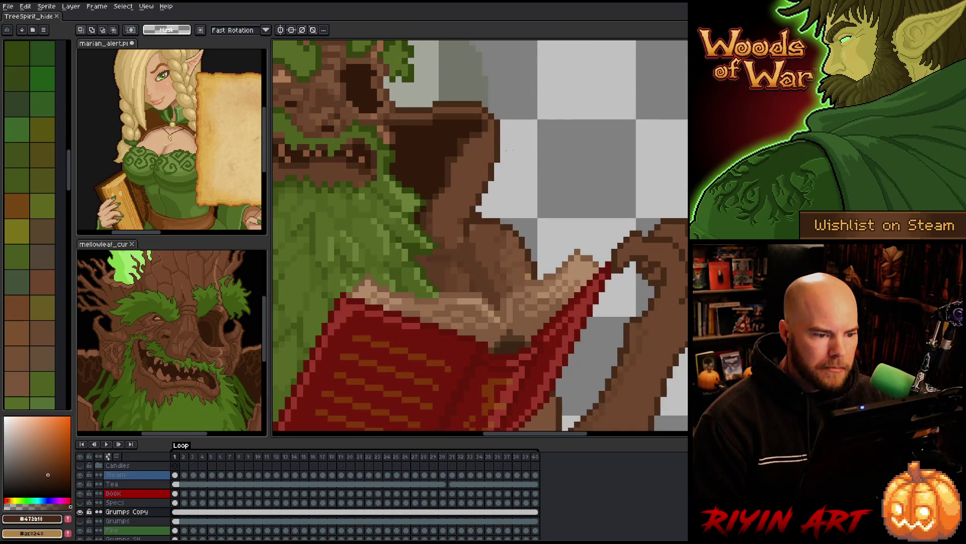
drag(495, 171, 482, 207)
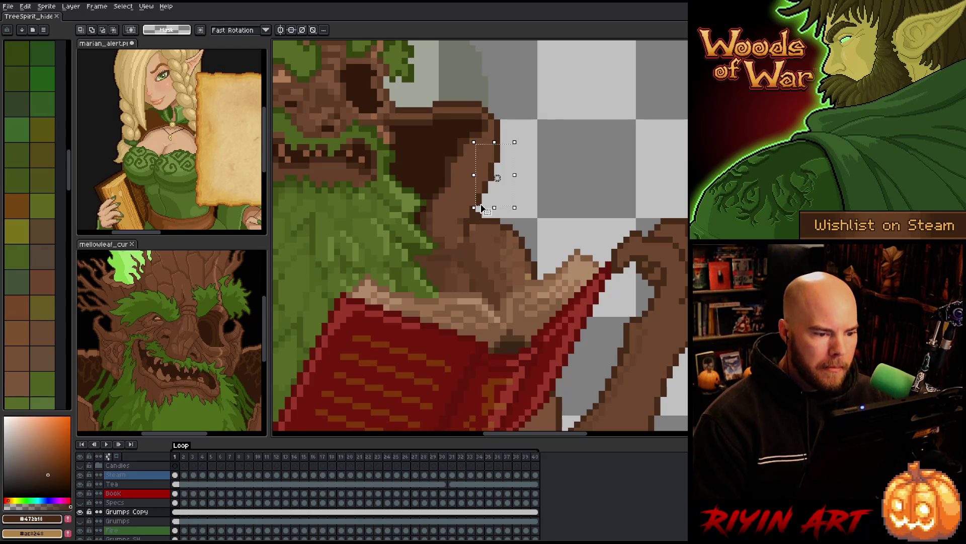
key(Left)
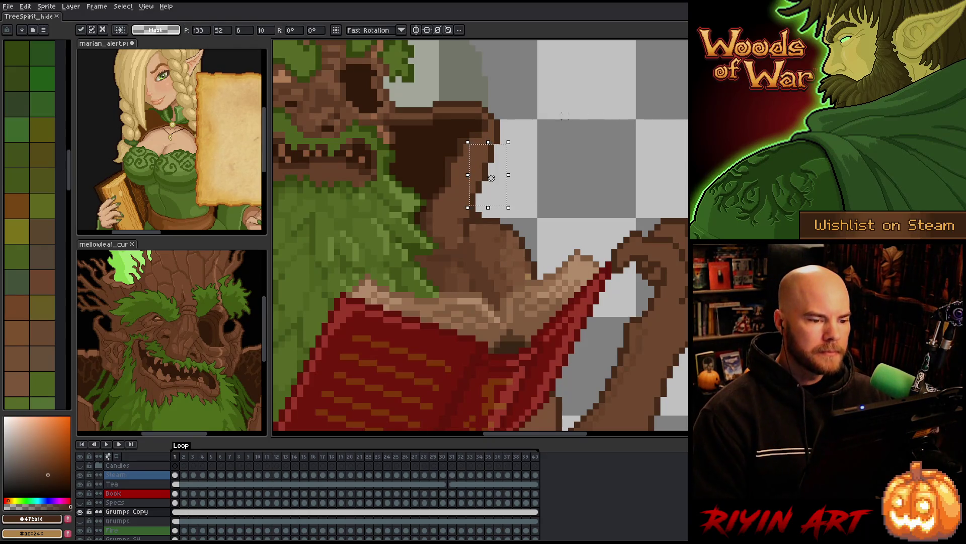
scroll(547, 116, down, 3)
key(Return)
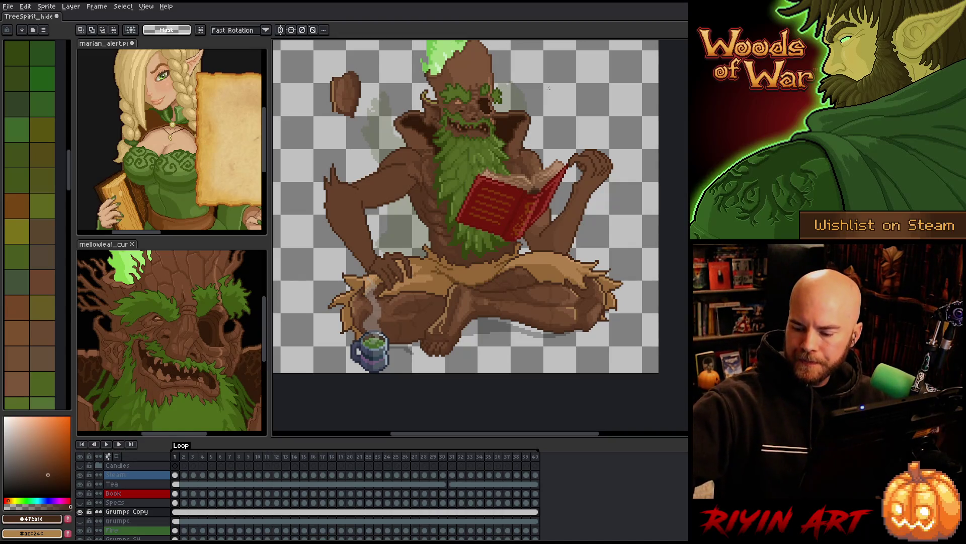
scroll(549, 88, down, 1)
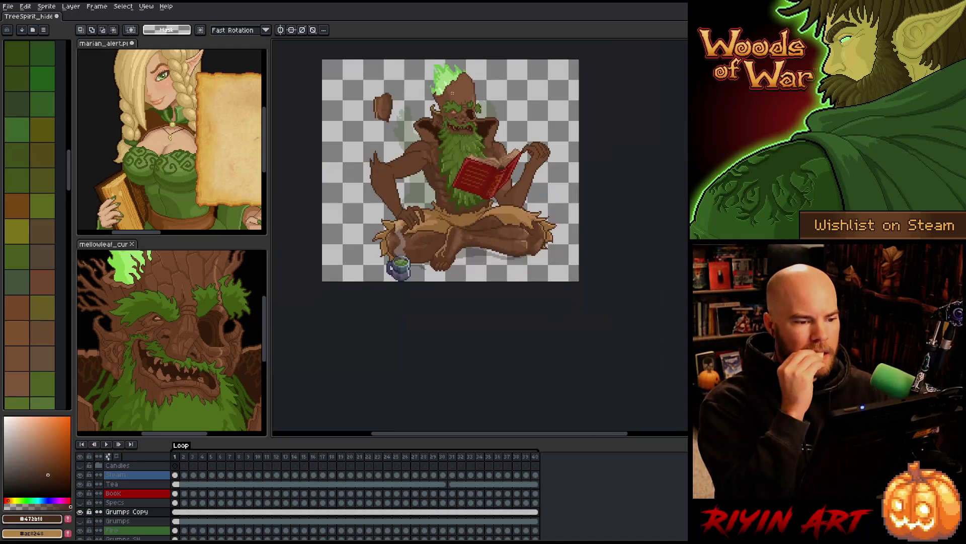
scroll(453, 91, up, 2)
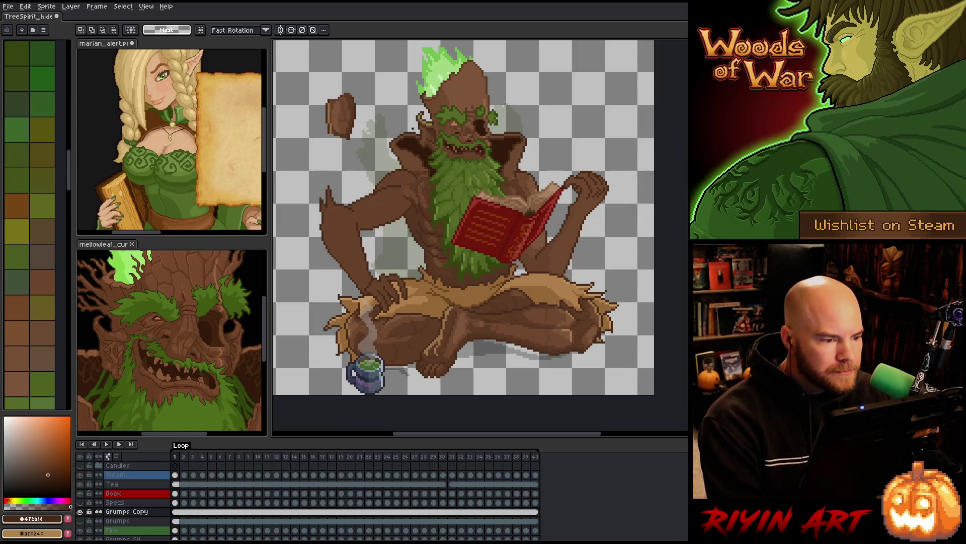
scroll(407, 129, up, 1)
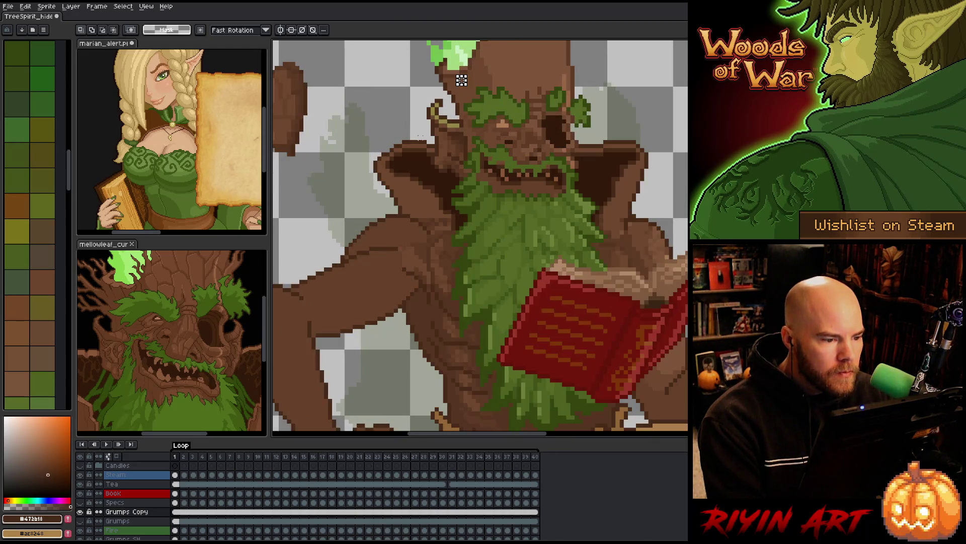
mouse_move(427, 136)
mouse_down()
mouse_move(376, 166)
mouse_move(361, 169)
mouse_move(355, 158)
mouse_up()
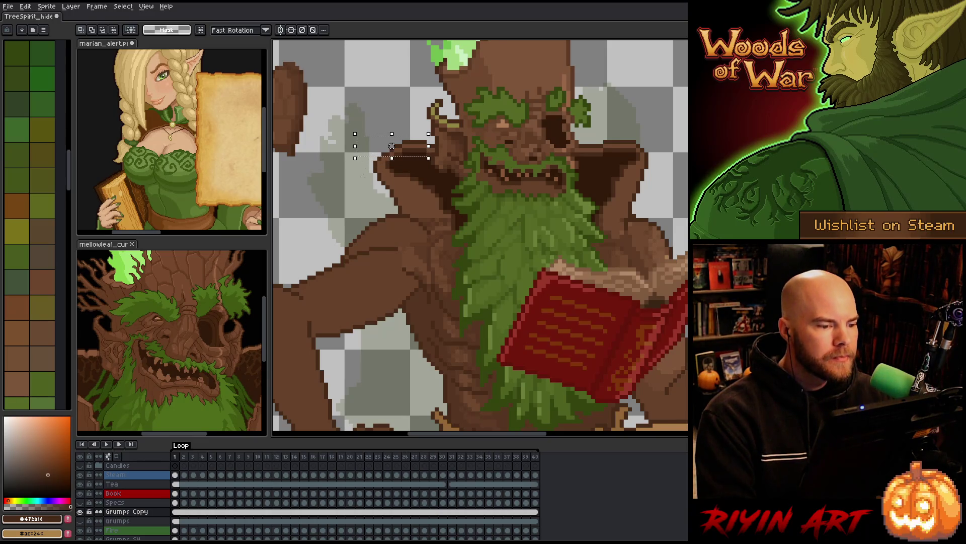
key(ctrl+d)
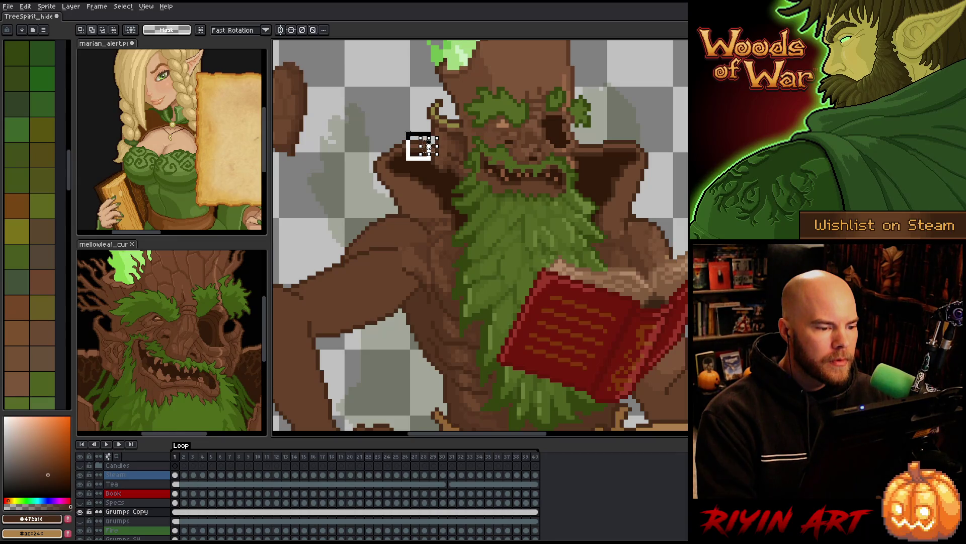
drag(437, 162, 400, 130)
scroll(420, 146, down, 1)
key(ctrl+d)
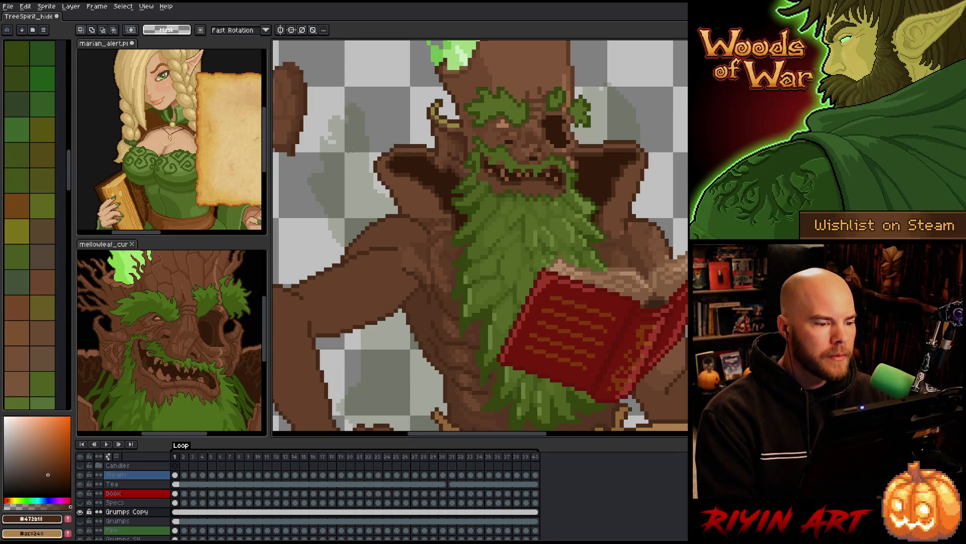
scroll(403, 176, down, 3)
scroll(390, 199, up, 2)
scroll(390, 198, up, 1)
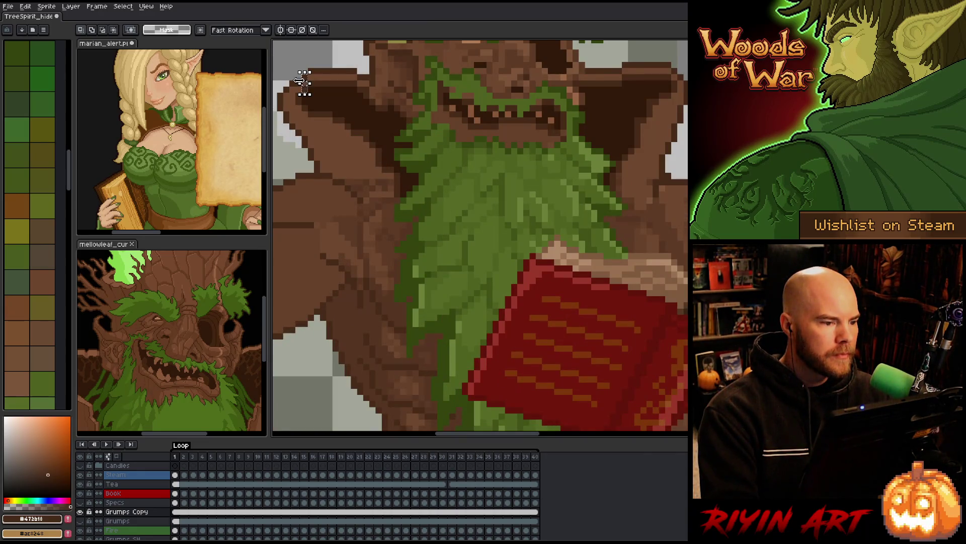
drag(310, 94, 294, 72)
key(ctrl+d)
scroll(404, 188, down, 2)
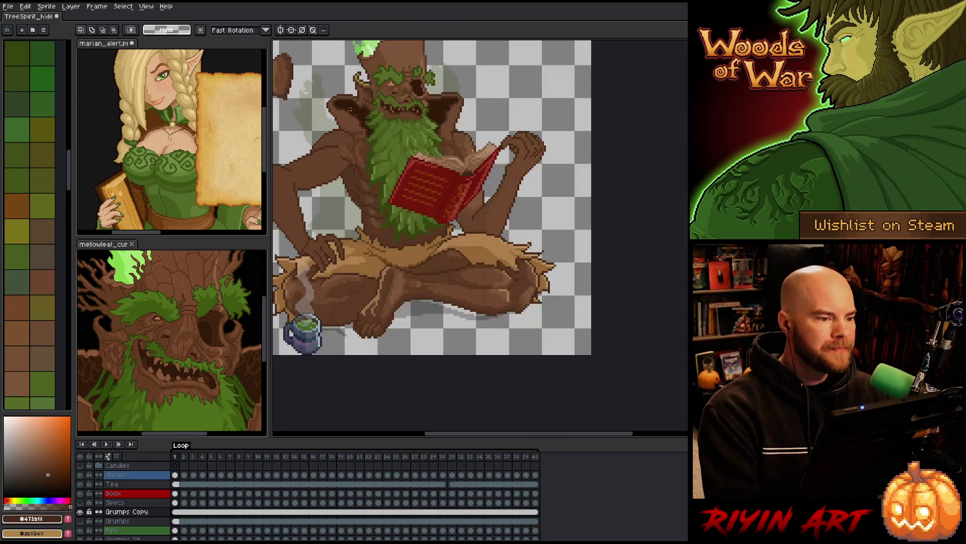
key(m)
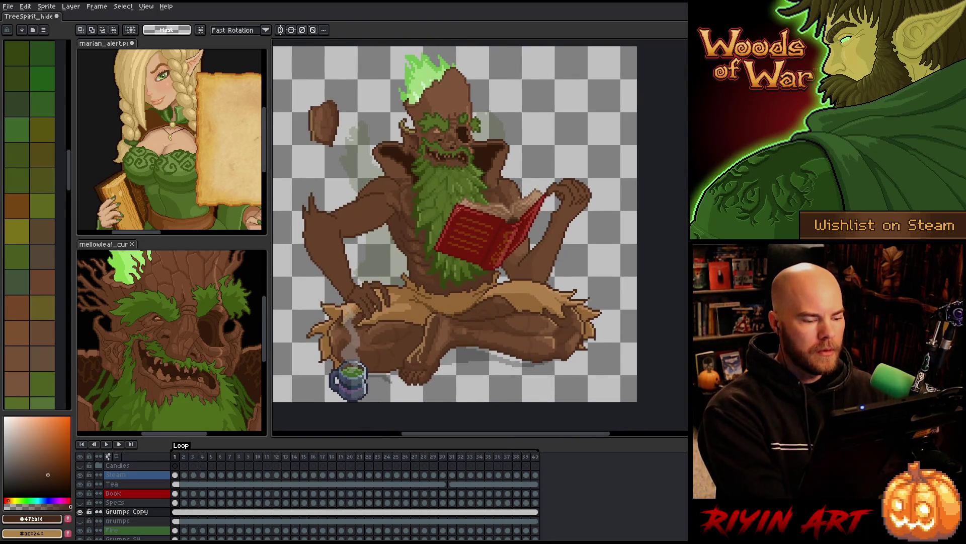
right_click(466, 246)
click(500, 277)
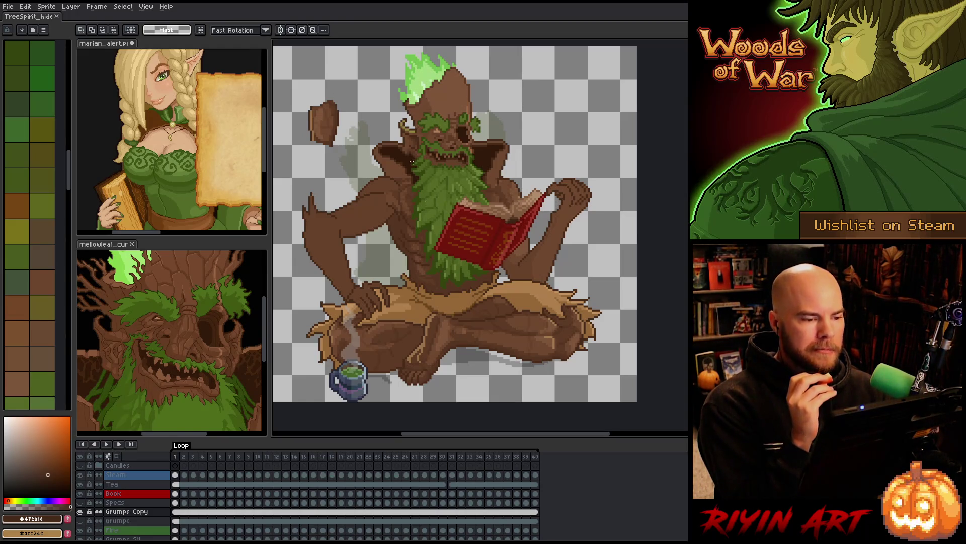
- Move the spirit's left horn down two pixels
scroll(412, 162, up, 2)
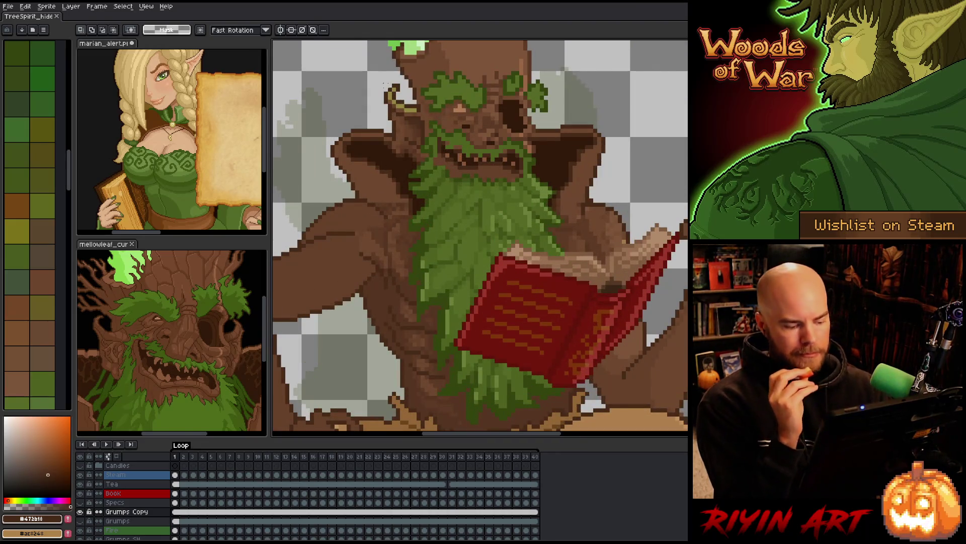
key(b)
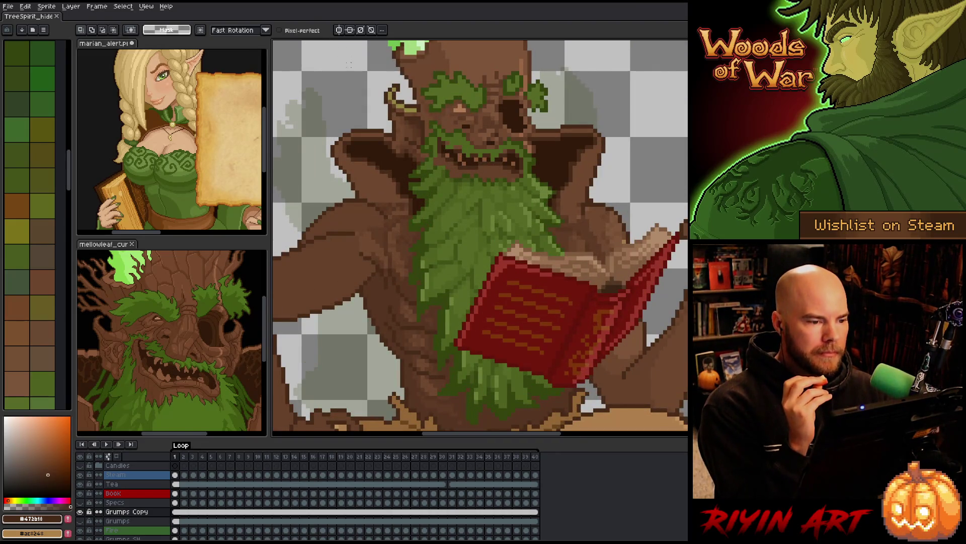
mouse_move(352, 63)
mouse_down()
mouse_move(400, 84)
mouse_move(412, 99)
mouse_move(405, 132)
mouse_move(391, 129)
mouse_move(385, 102)
mouse_up()
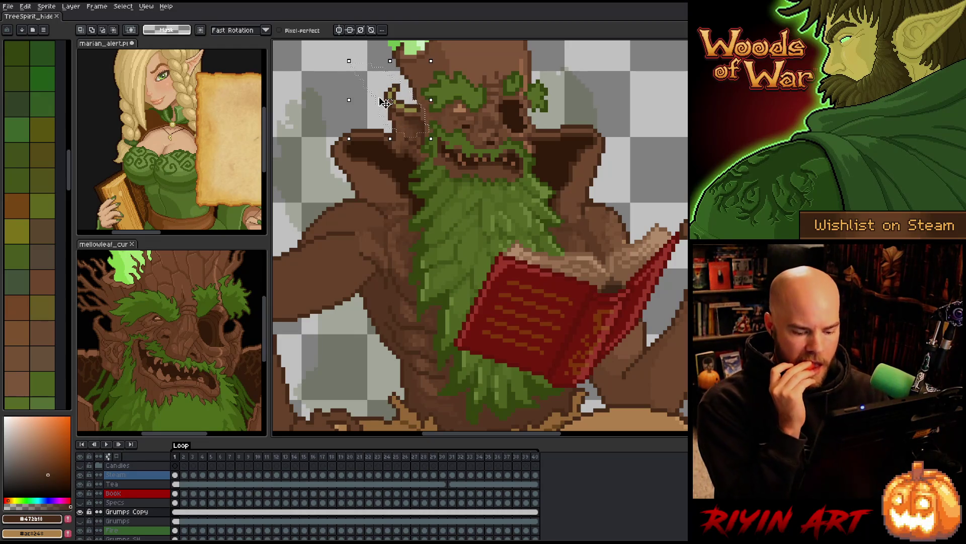
key(Down)
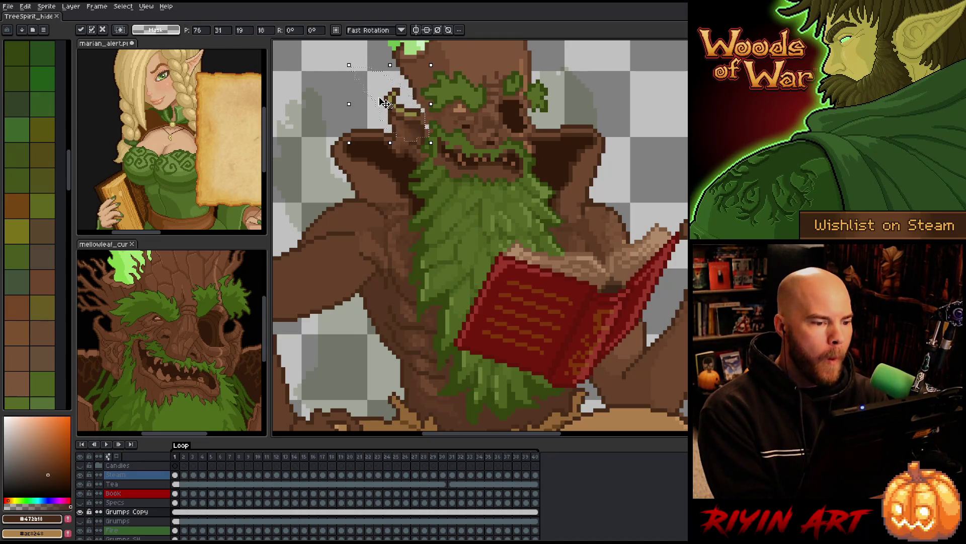
key(Down)
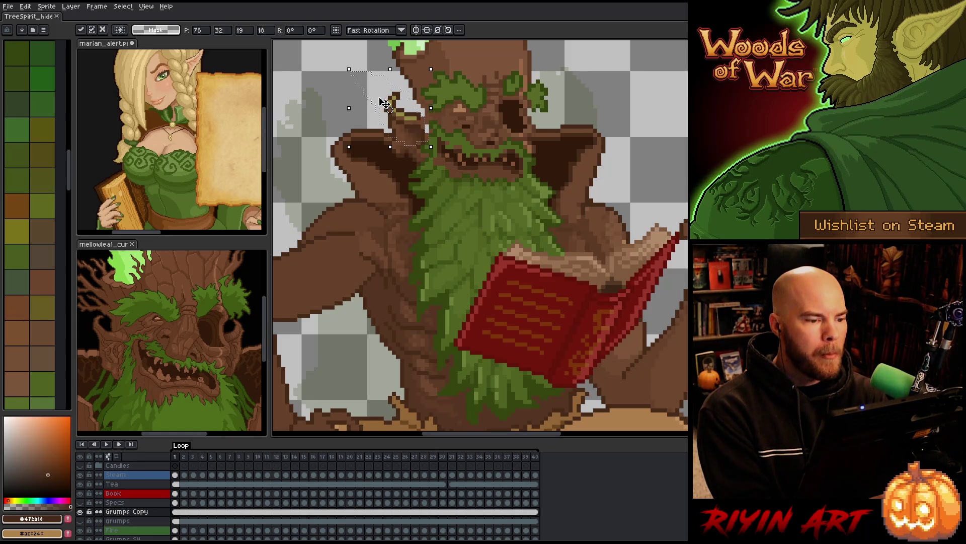
key(ctrl+d)
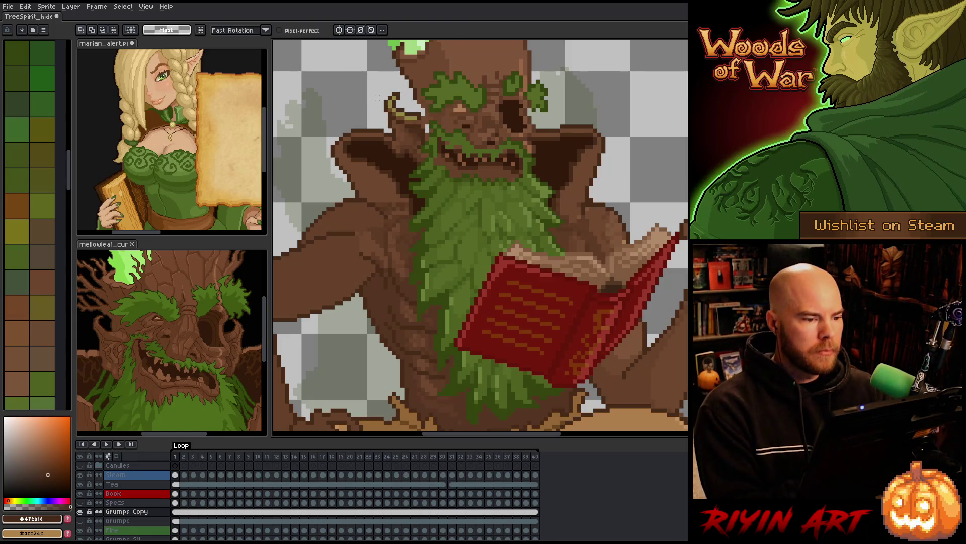
- Sample the mid-brown bark colour and zoom out to view the whole sprite
key(i)
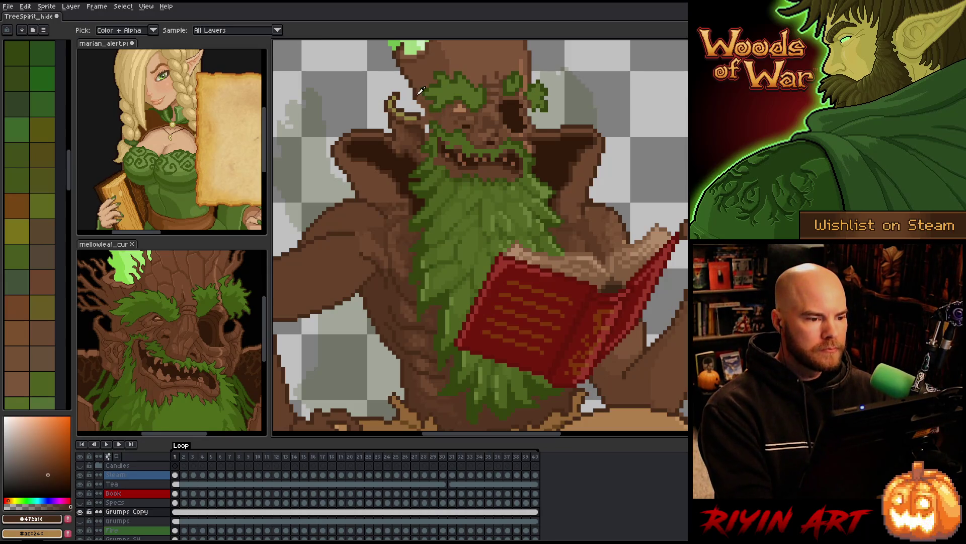
key(b)
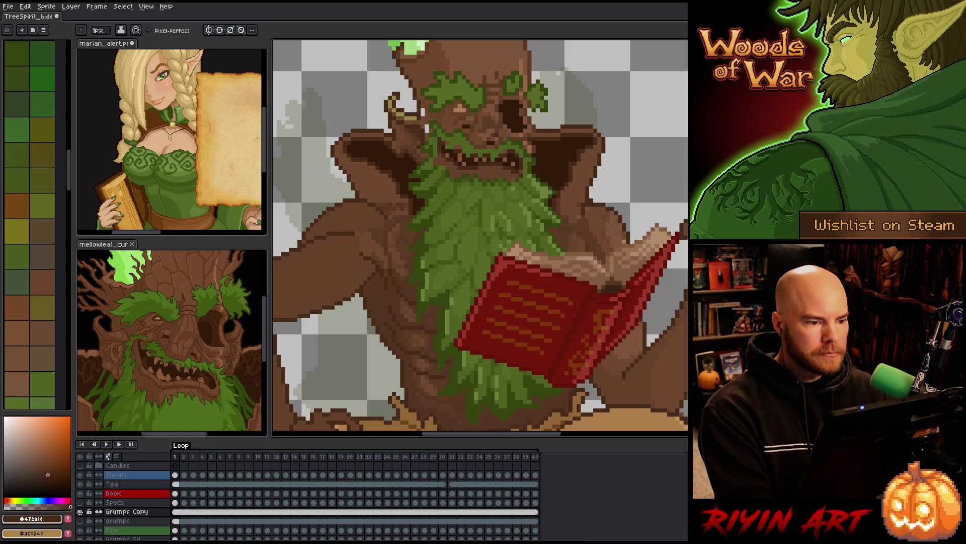
key(i)
click(429, 63)
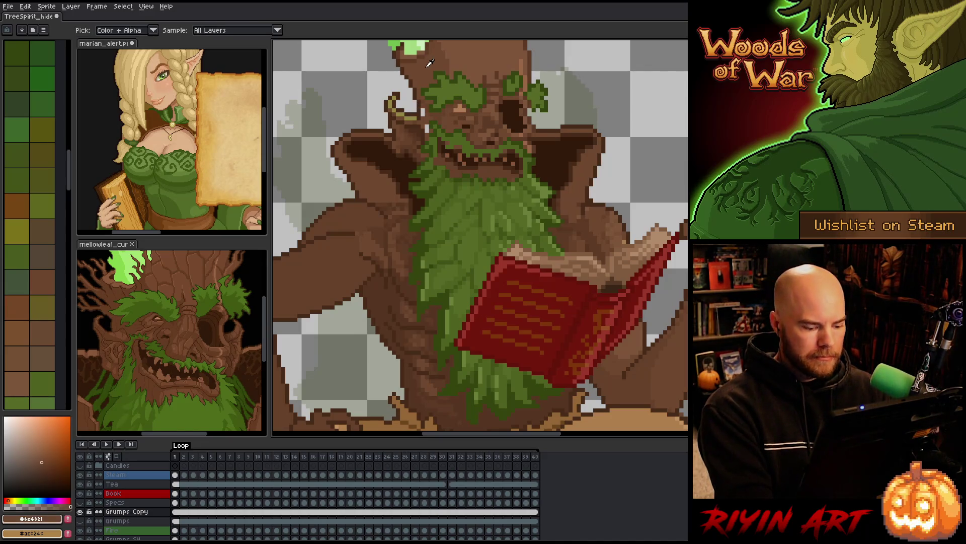
key(g)
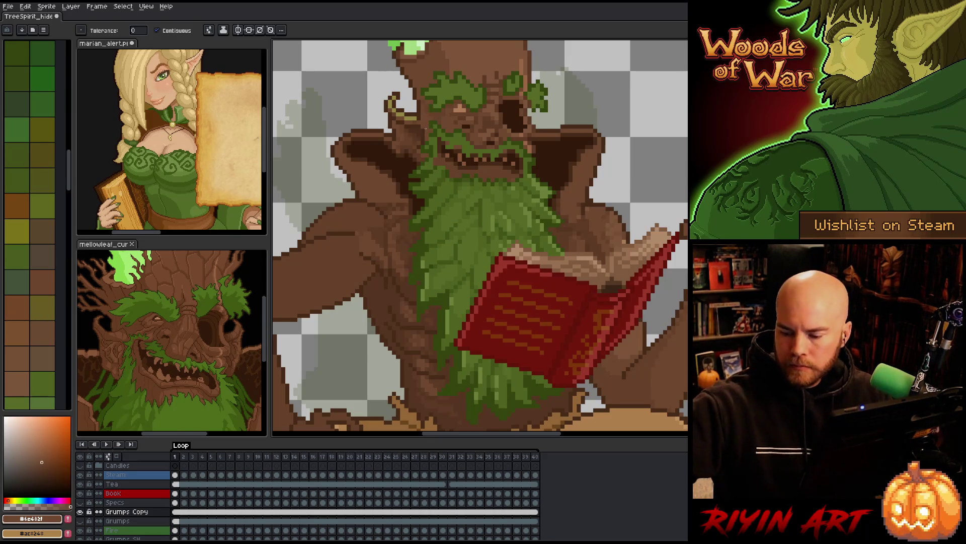
key(minus)
key(minus)
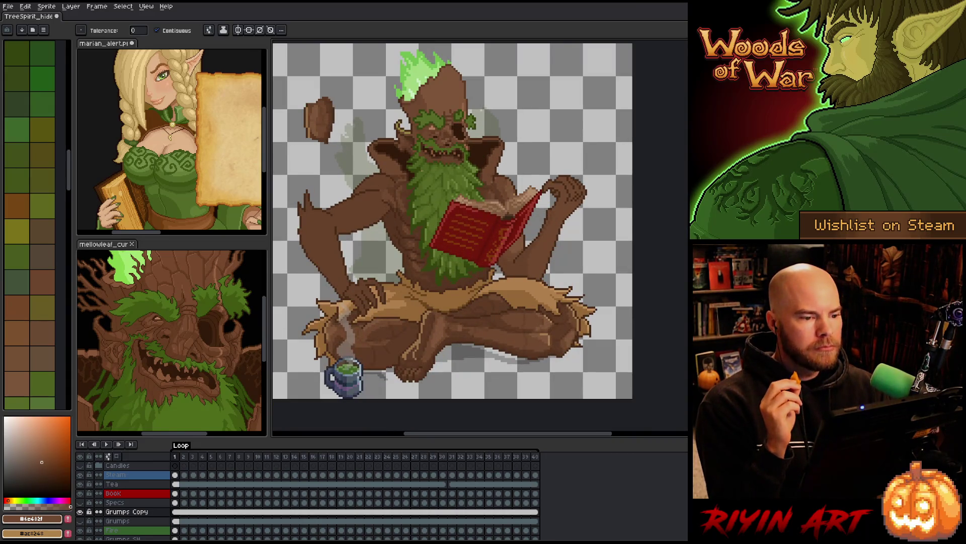
key(plus)
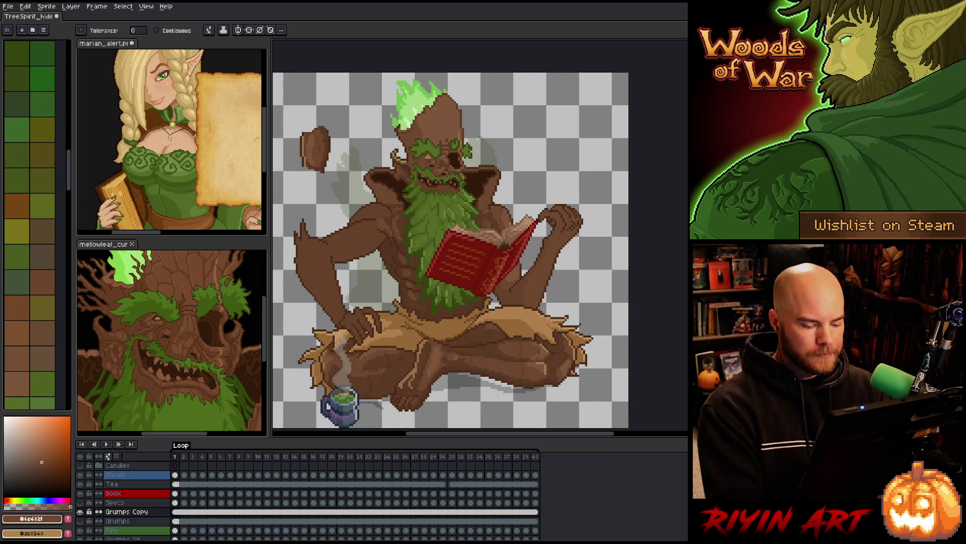
- Lower the green flame, then the upper head around the eyes by about 9 px
key(m)
drag(496, 76, 381, 139)
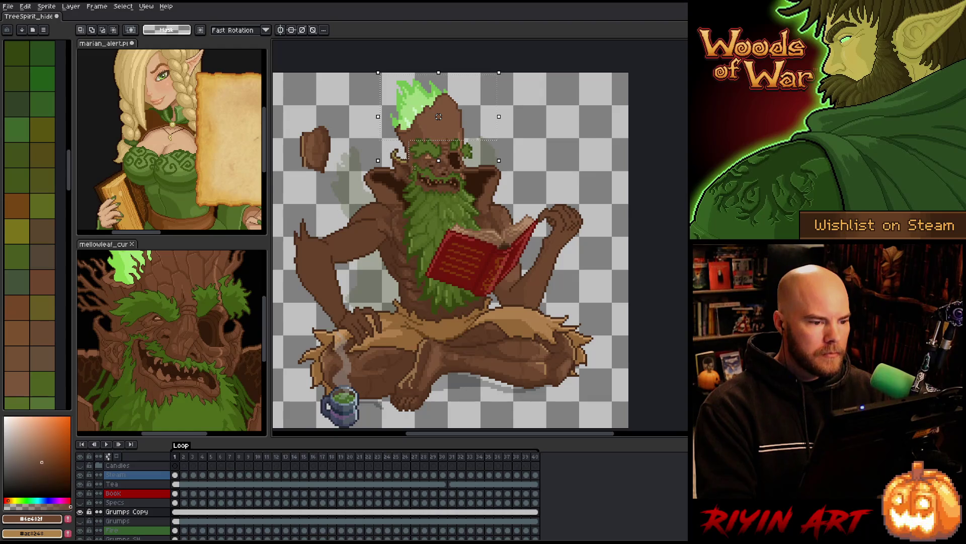
drag(439, 117, 439, 117)
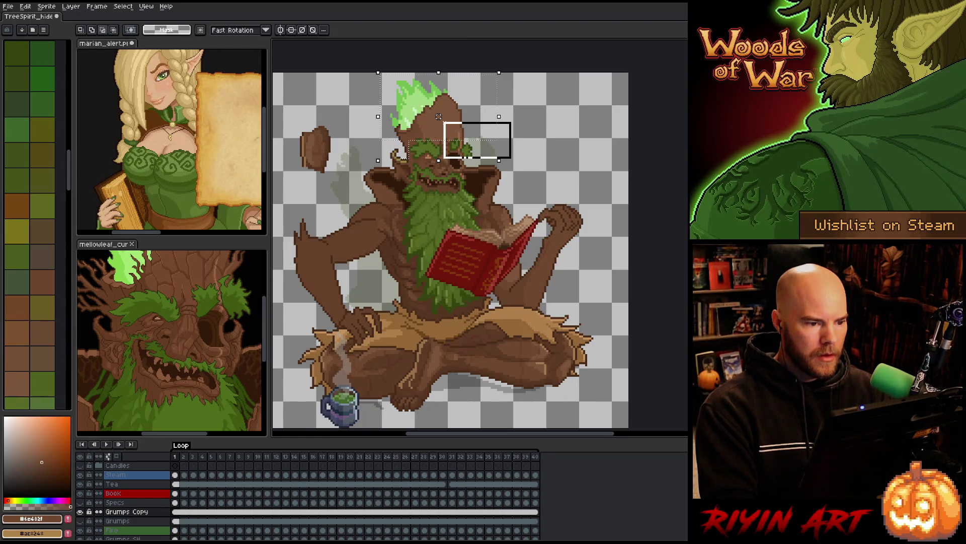
mouse_move(431, 148)
mouse_down()
mouse_move(502, 170)
mouse_move(407, 133)
mouse_up()
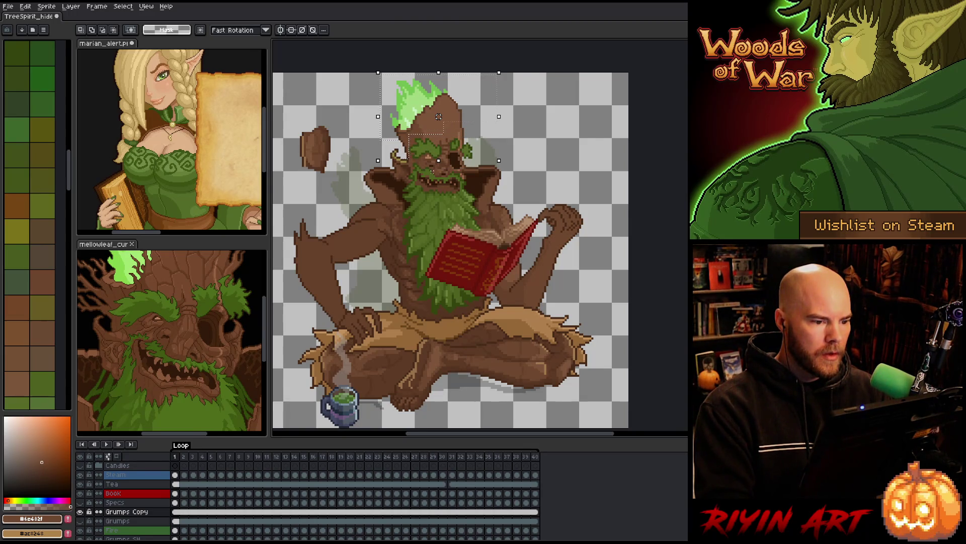
drag(438, 117, 439, 121)
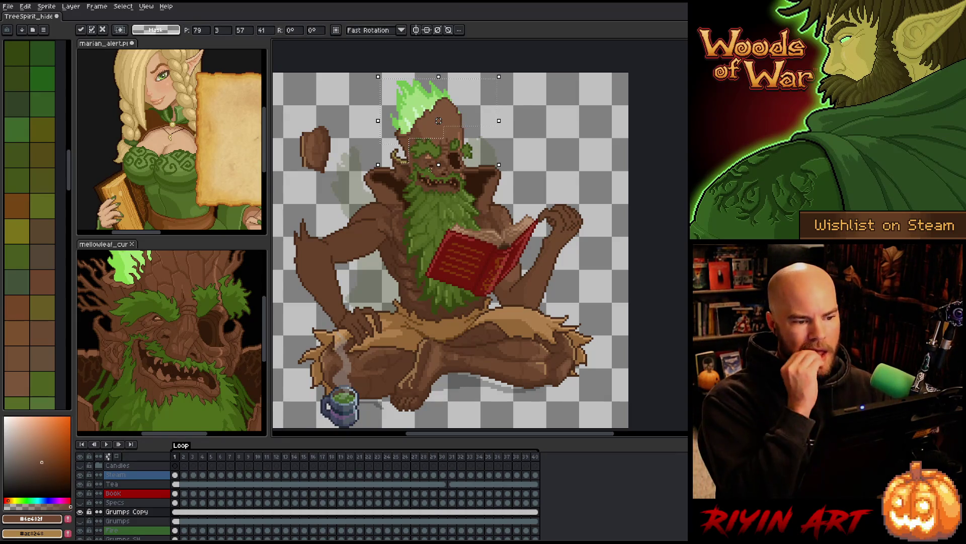
click(524, 143)
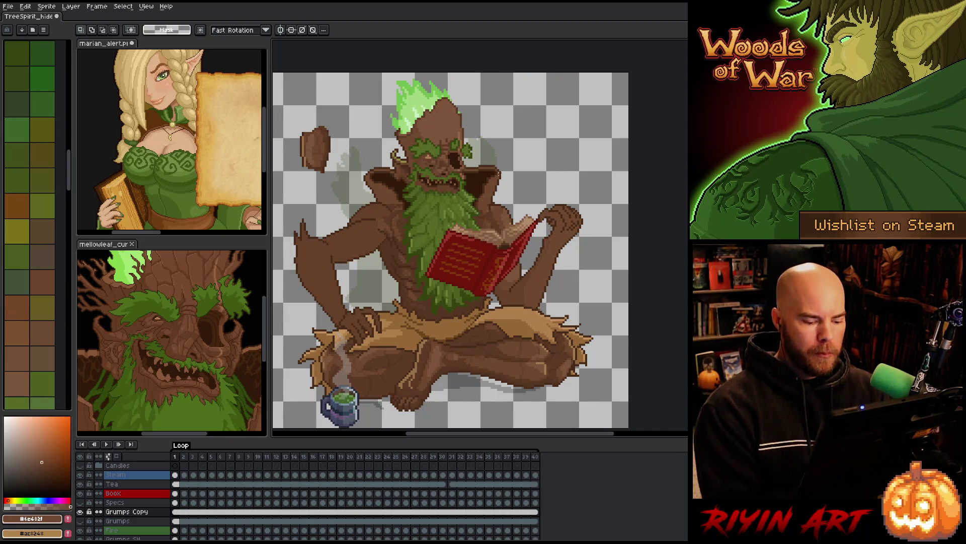
scroll(497, 166, up, 2)
- Shift the right shoulder, plus a strip below it, slightly left
mouse_move(518, 149)
mouse_down()
mouse_move(491, 205)
mouse_move(457, 233)
mouse_up()
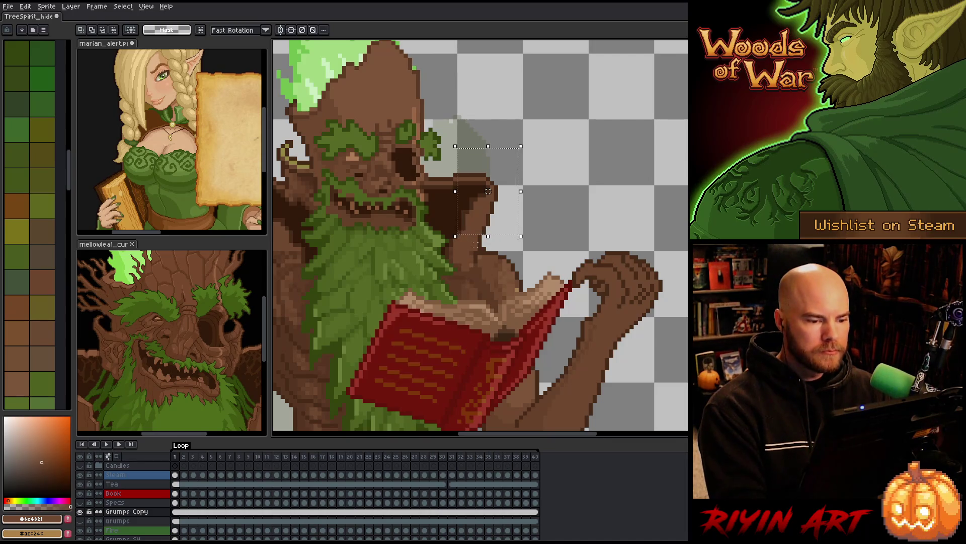
drag(506, 220, 473, 252)
drag(488, 199, 475, 199)
key(Return)
scroll(503, 234, down, 3)
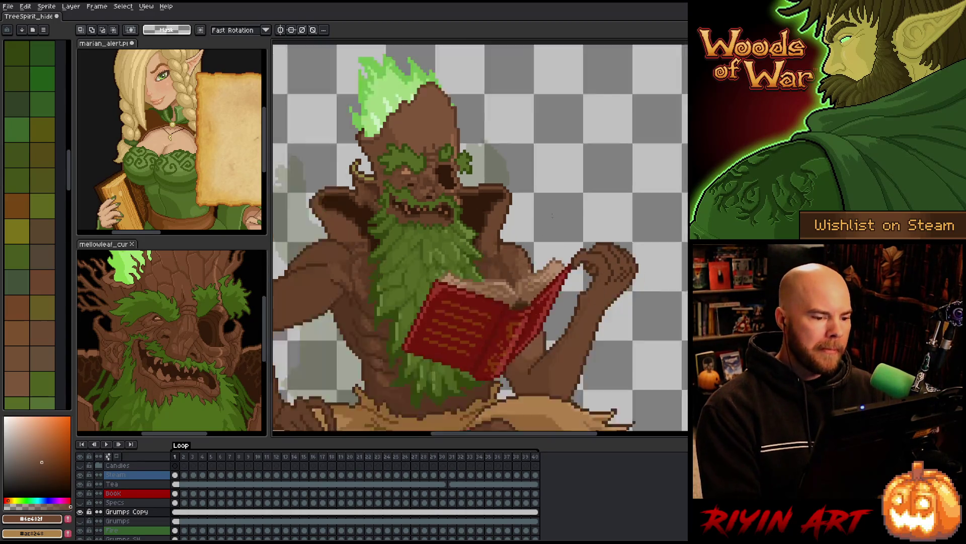
scroll(503, 234, up, 3)
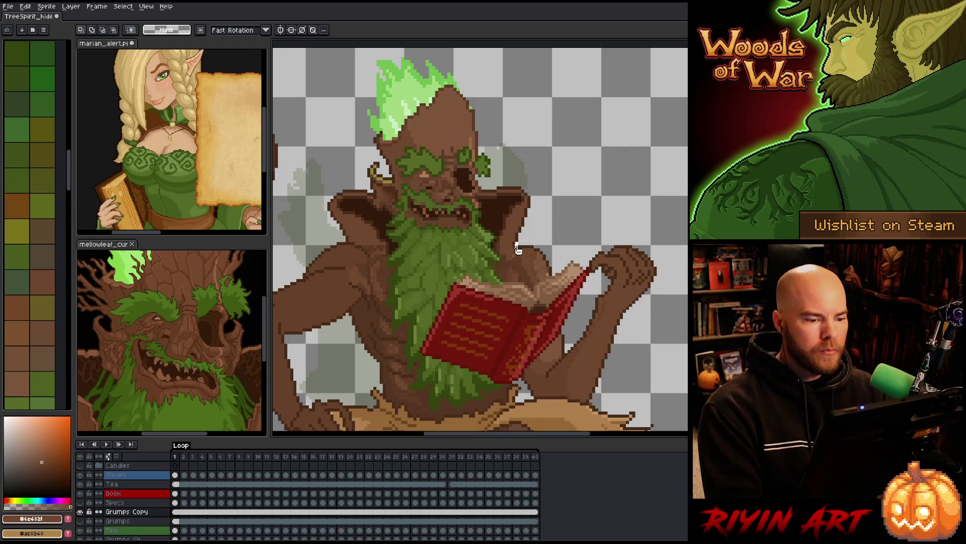
scroll(558, 230, up, 3)
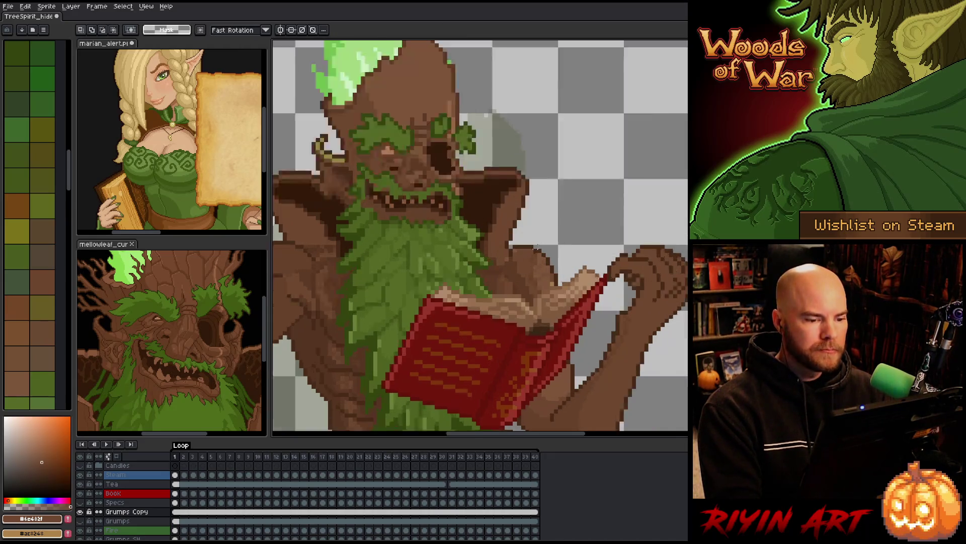
click(499, 245)
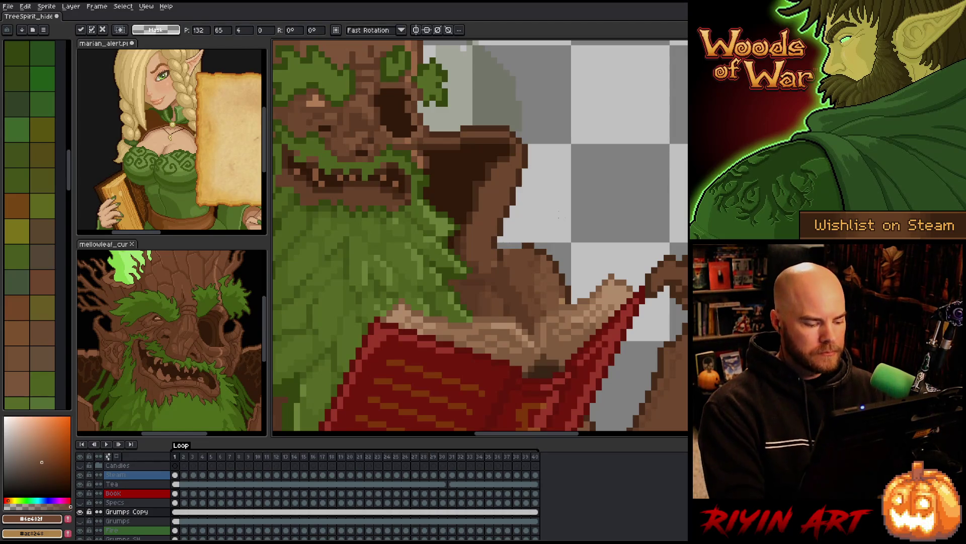
key(Return)
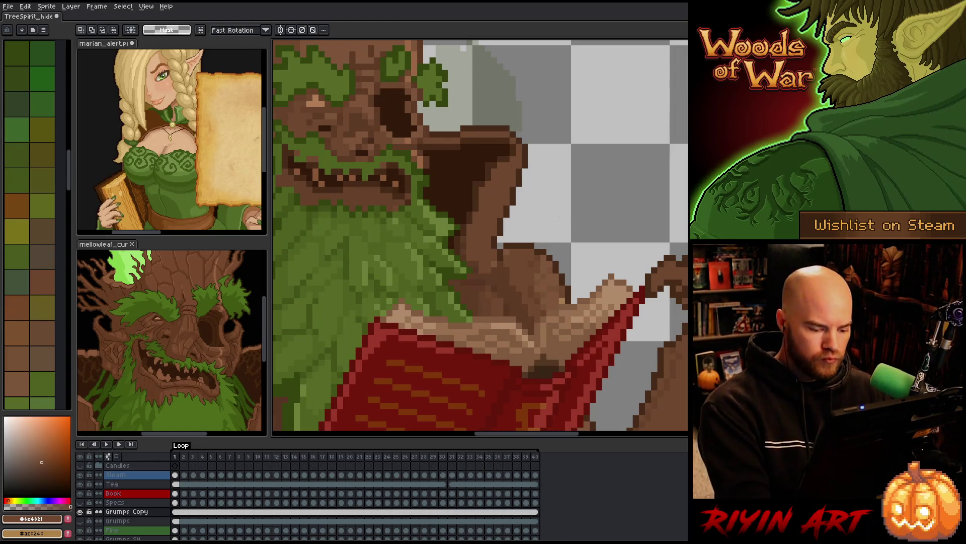
- Sample the dark brown outline and the arm's mid-brown for Pencil touch-ups
key(i)
click(513, 246)
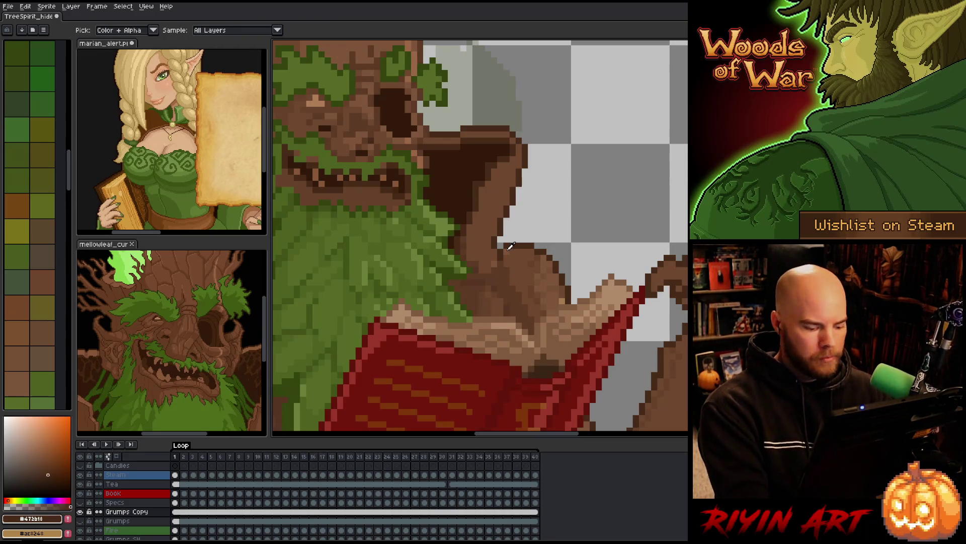
key(b)
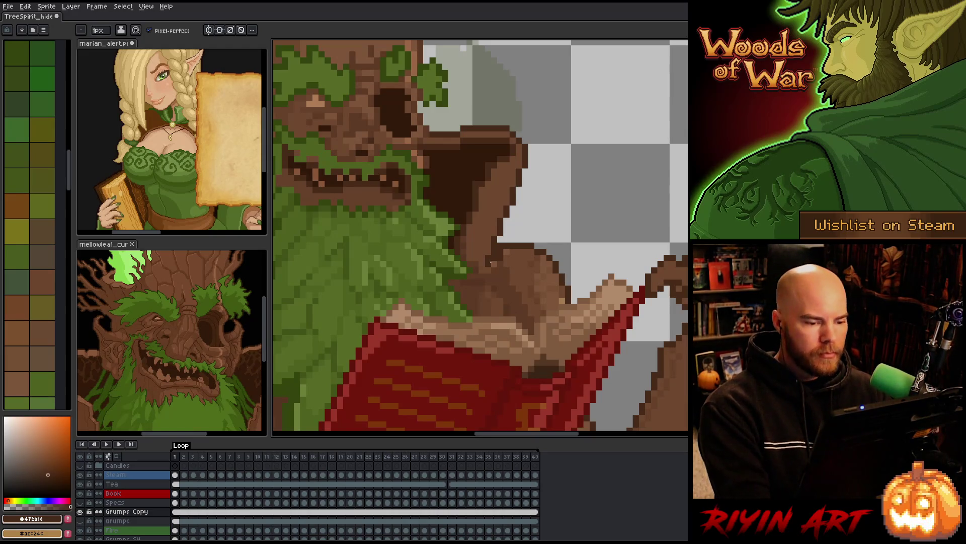
key(i)
click(533, 254)
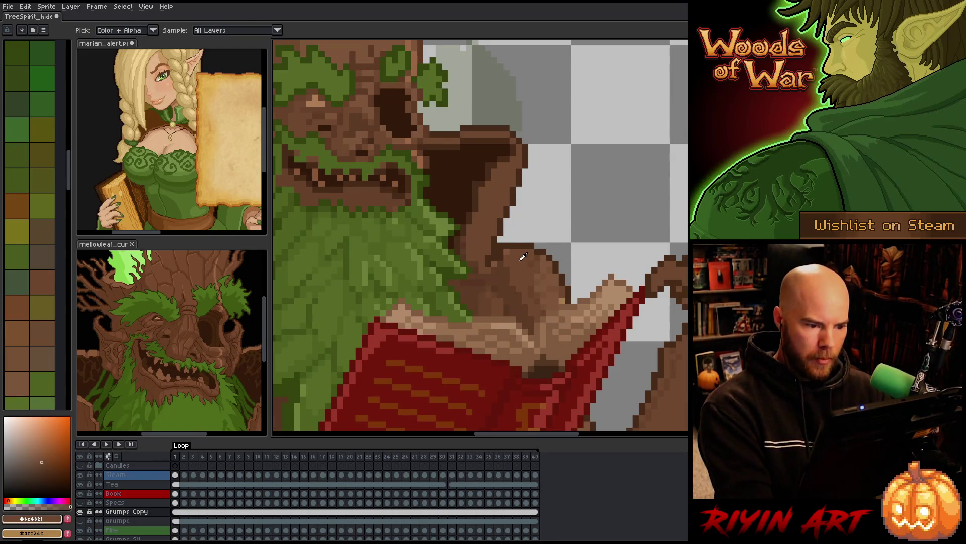
key(b)
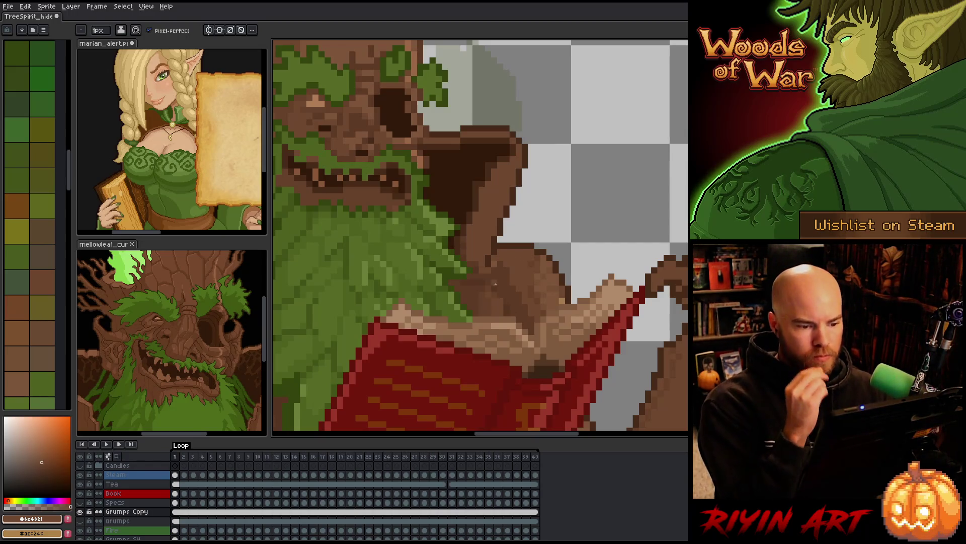
- Zoom in on the head and book, and sample near-black brown #301909 from the neck shadow
scroll(502, 247, down, 3)
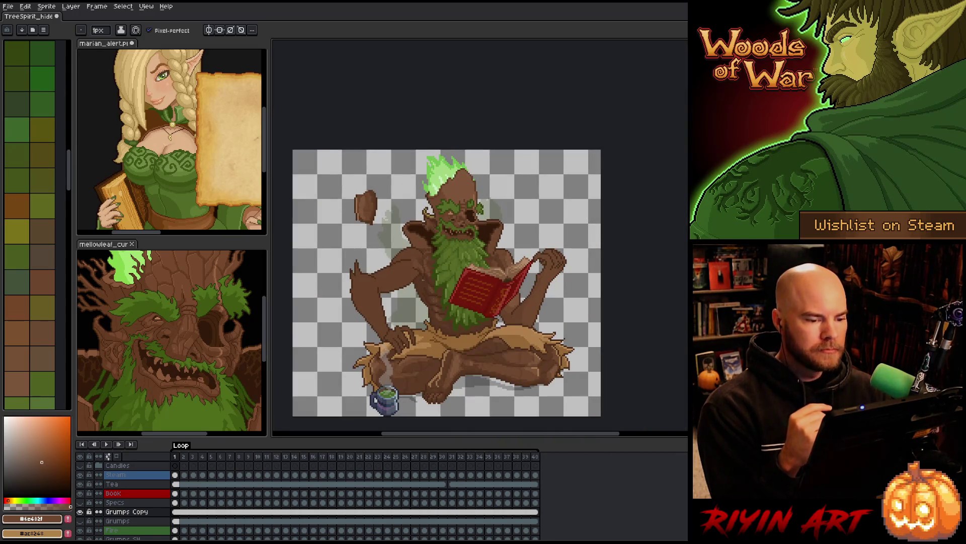
scroll(421, 260, up, 3)
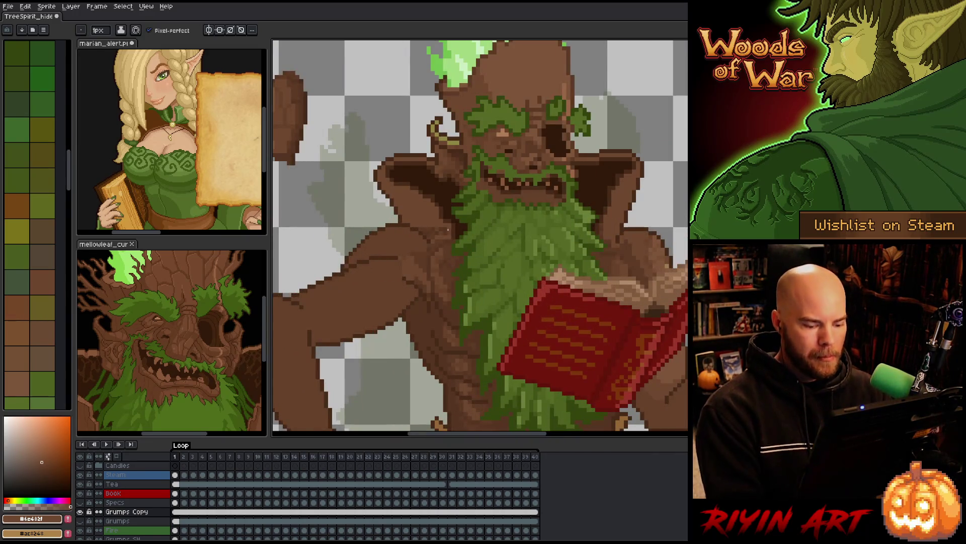
key(m)
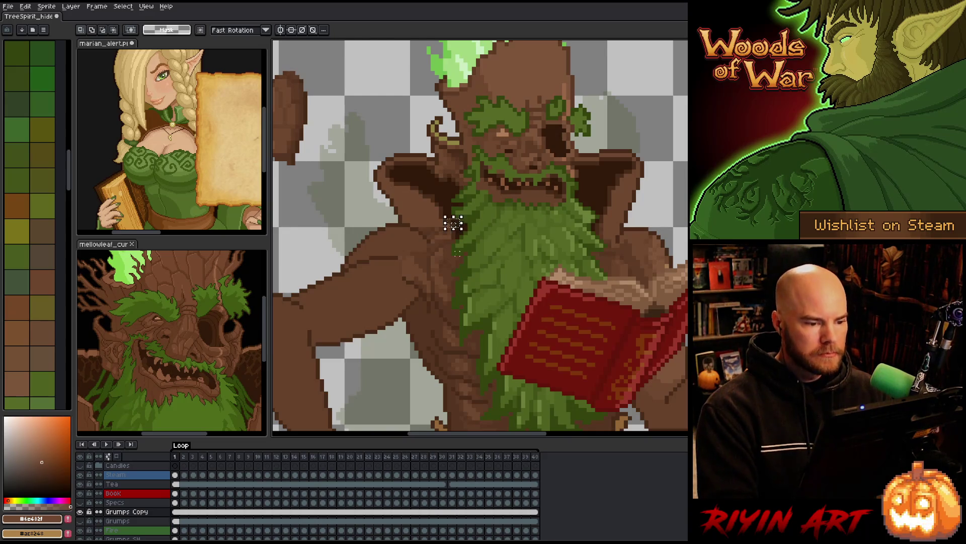
key(i)
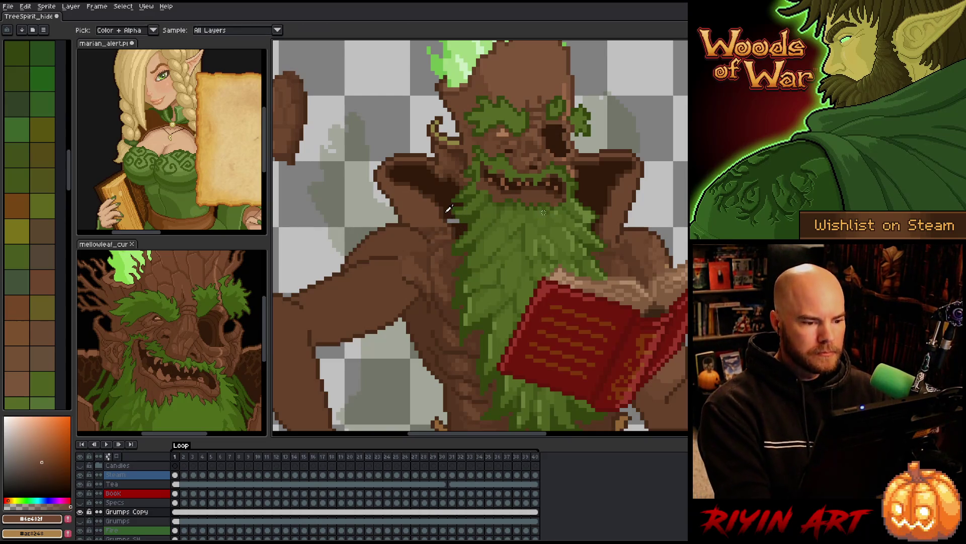
click(450, 208)
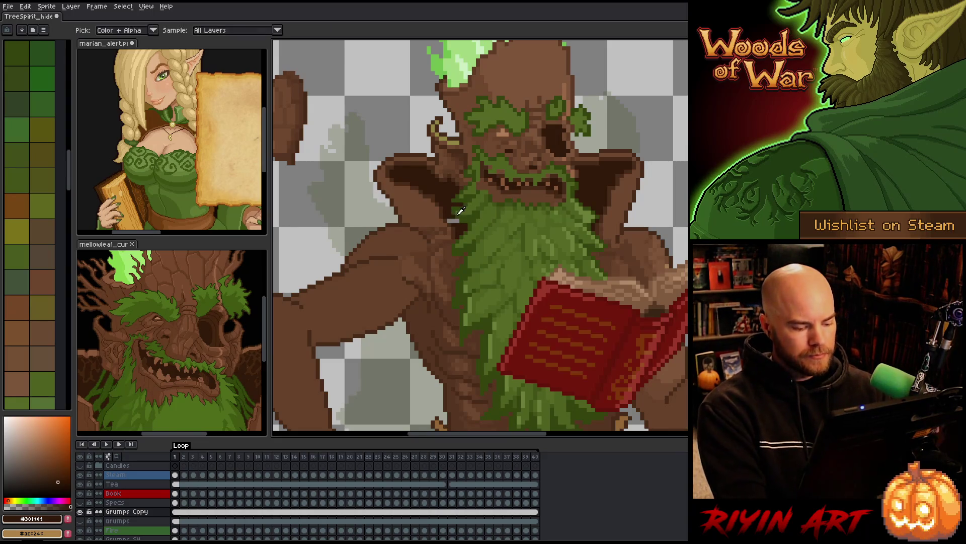
key(b)
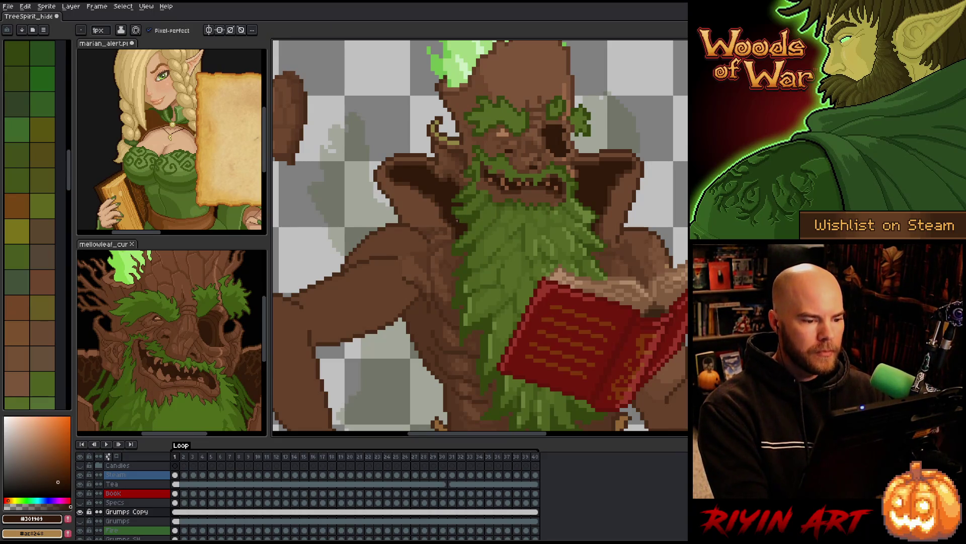
scroll(457, 221, down, 4)
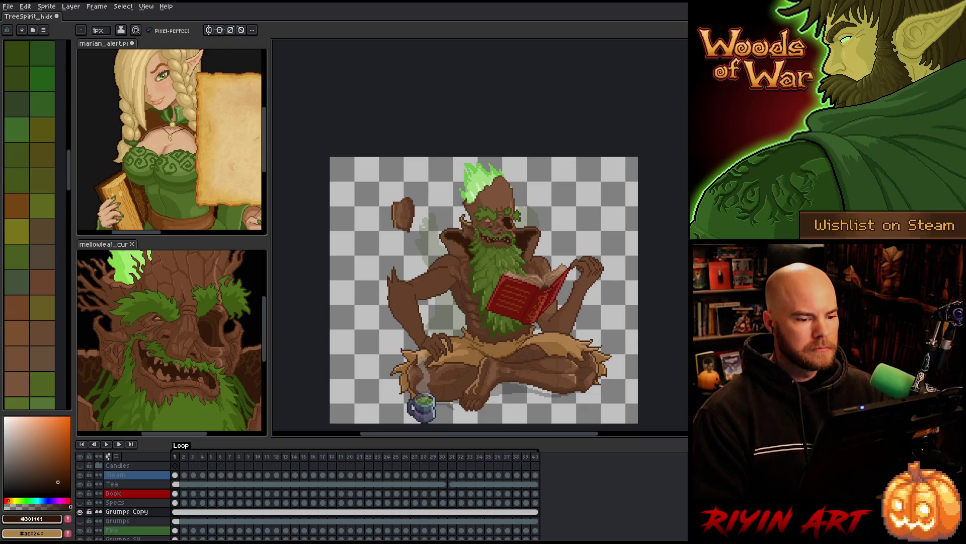
scroll(498, 247, up, 2)
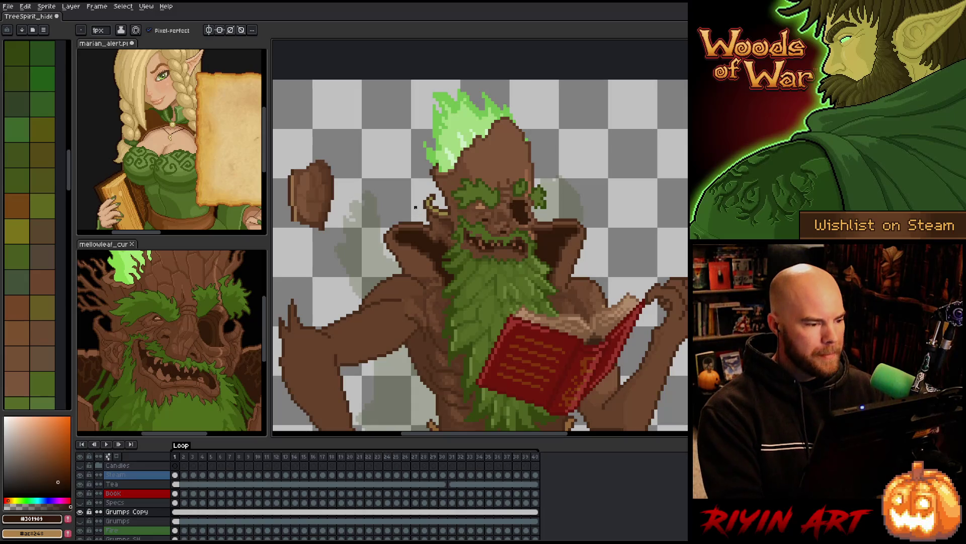
- Reposition the earring on the left of the head using rectangular selections
key(m)
mouse_move(414, 186)
mouse_down()
mouse_move(441, 220)
mouse_move(422, 241)
mouse_up()
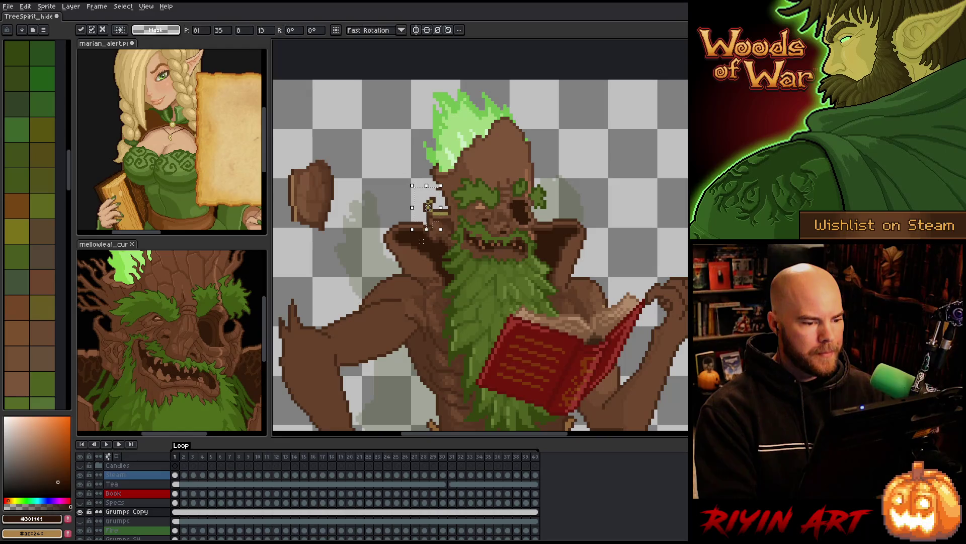
click(422, 242)
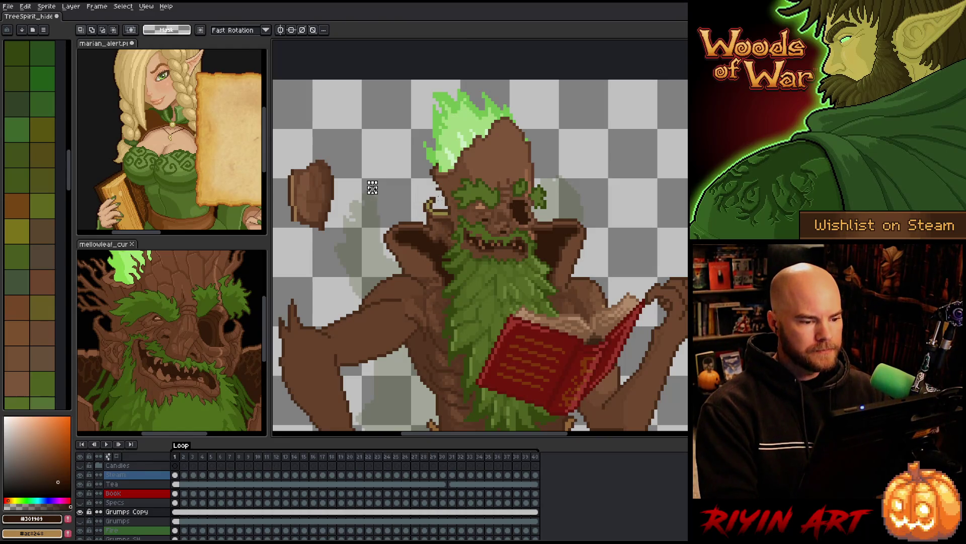
drag(440, 197, 428, 236)
click(422, 242)
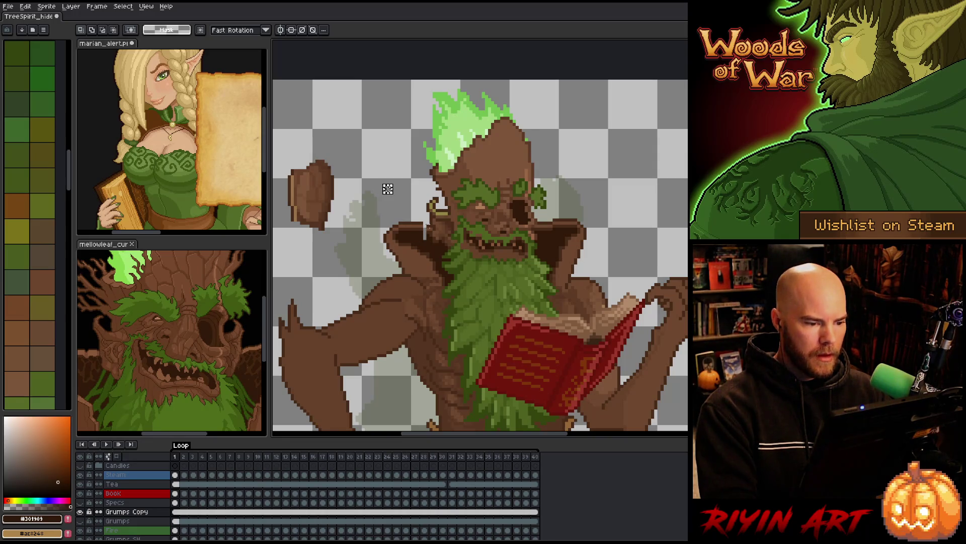
mouse_move(422, 222)
mouse_down()
mouse_move(432, 245)
mouse_move(426, 234)
mouse_up()
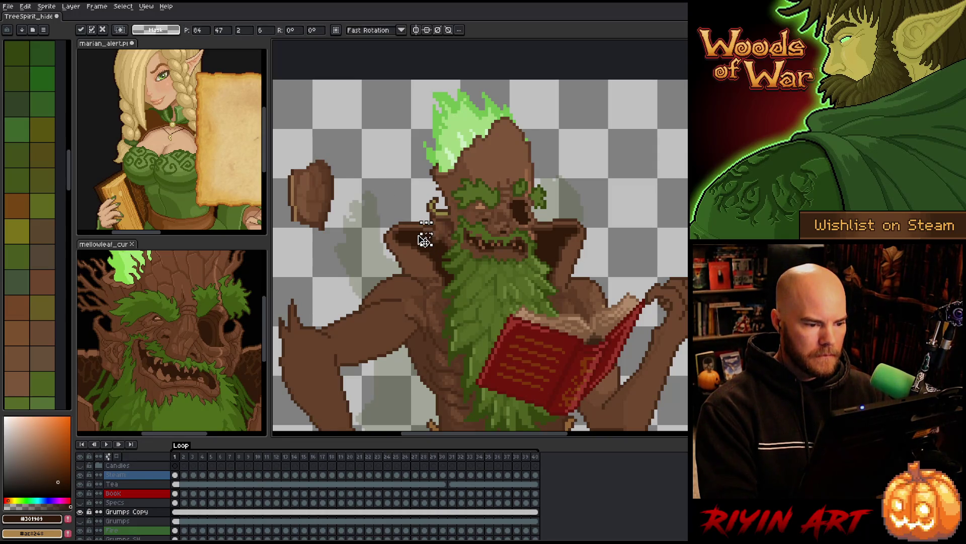
key(ctrl+d)
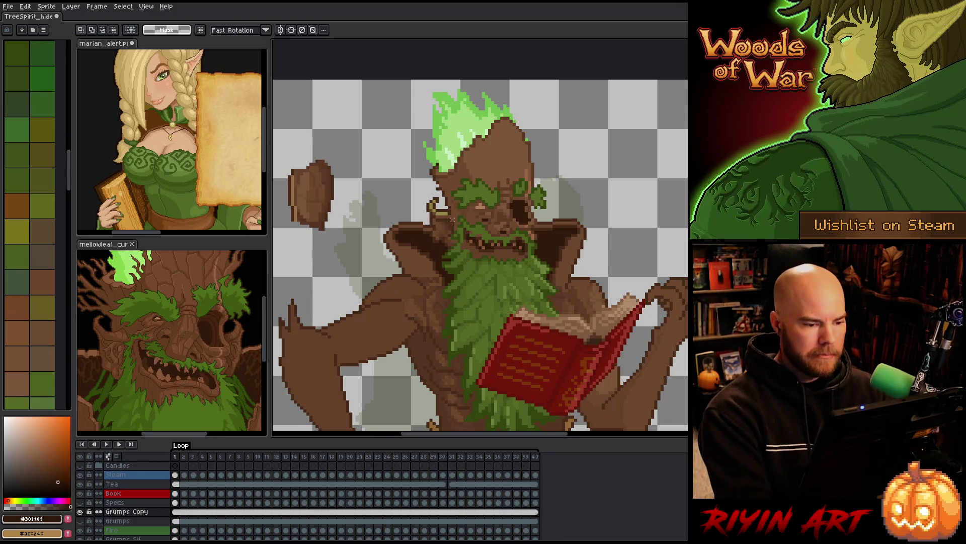
- Sample dark brown #472b18 near the earring and zoom out to the full sprite
key(i)
click(452, 209)
click(452, 209)
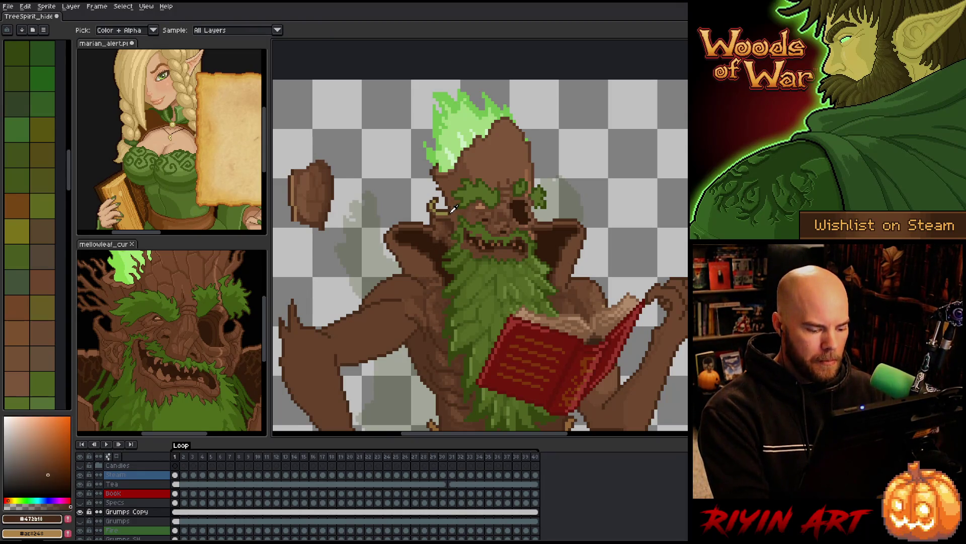
key(b)
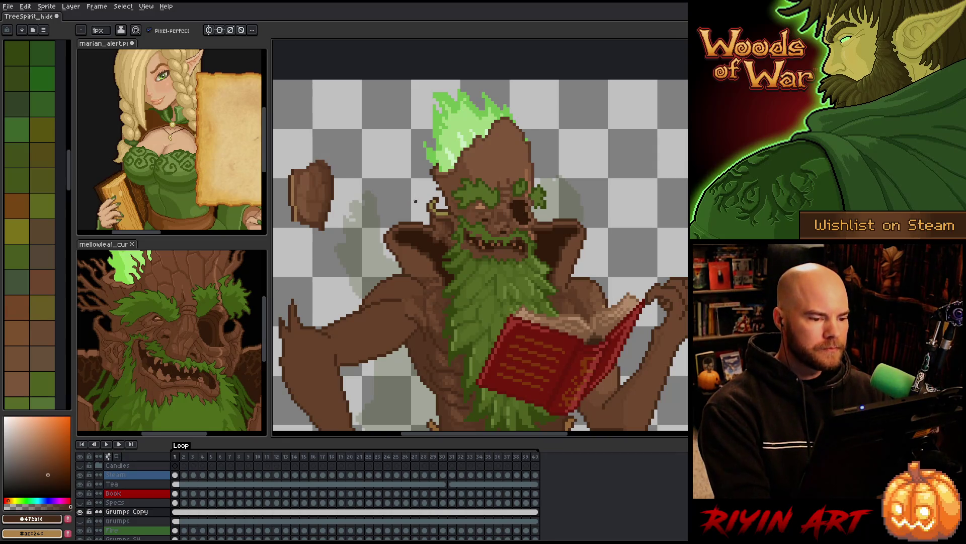
key(m)
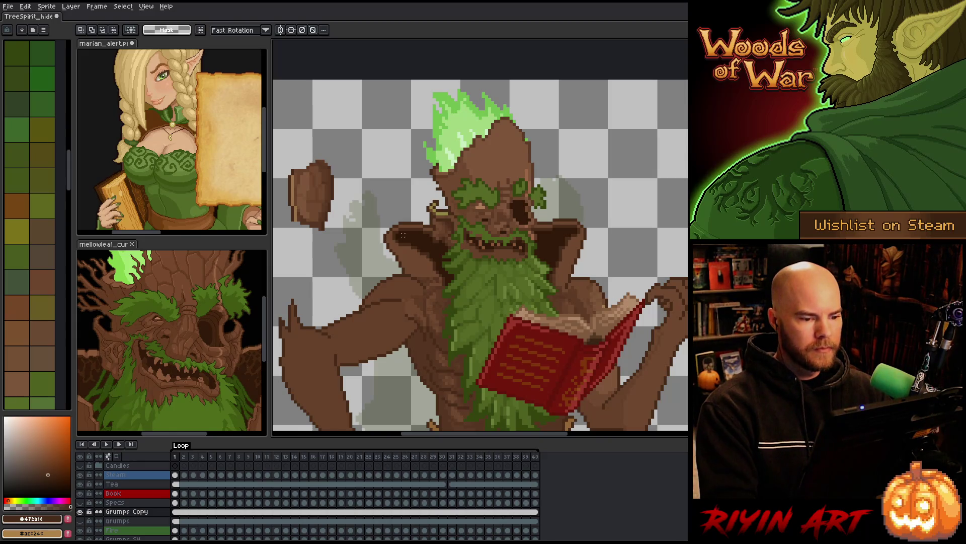
scroll(433, 273, down, 3)
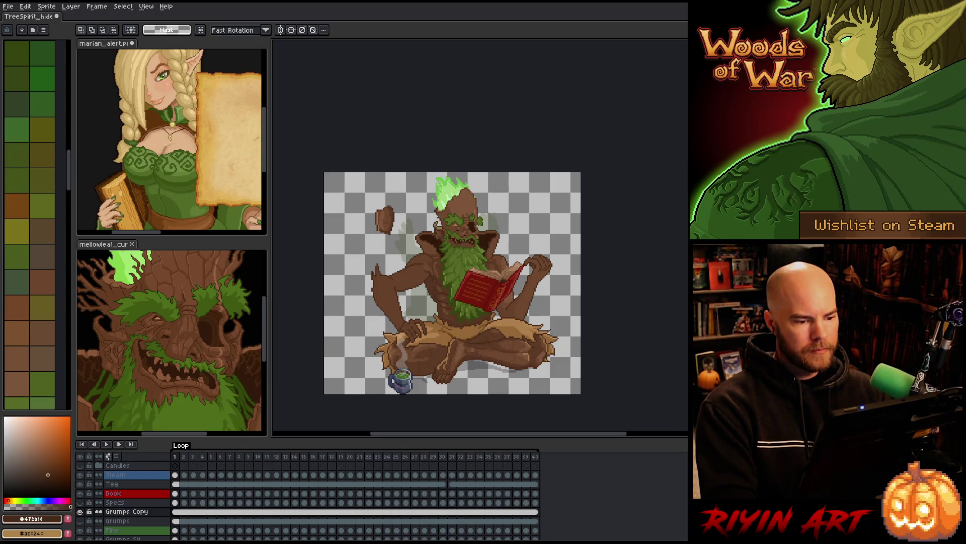
- Flip the left earring horizontally and move it to the face's right side
scroll(447, 249, up, 2)
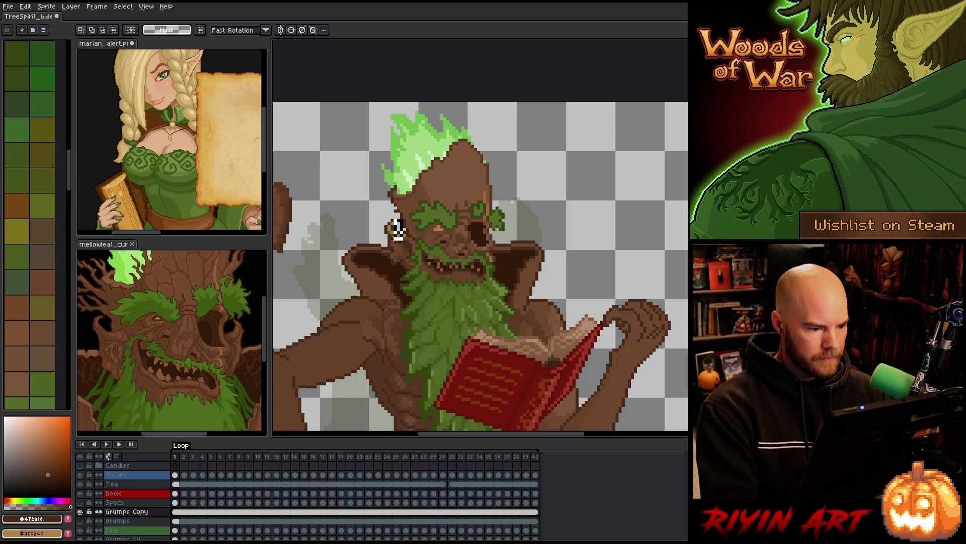
drag(404, 217, 384, 264)
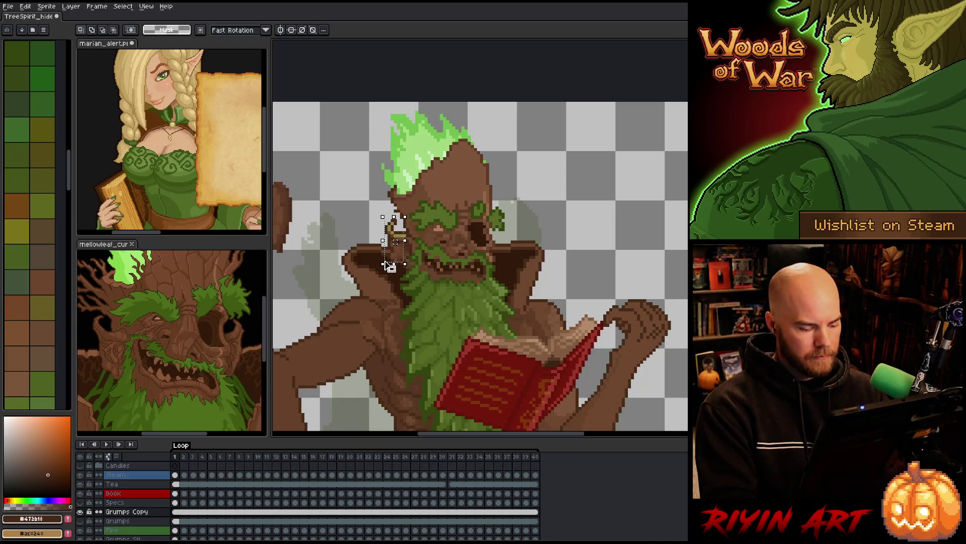
click(25, 6)
click(48, 128)
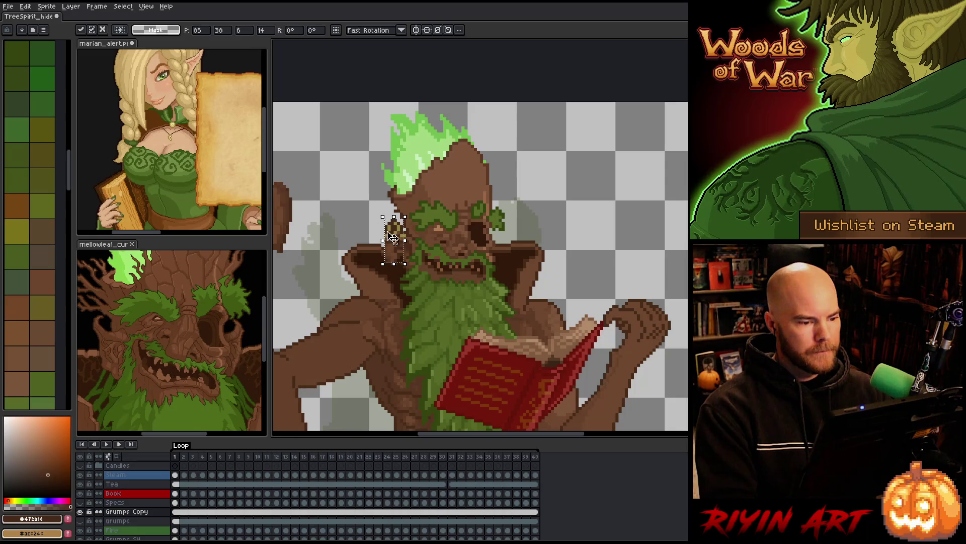
drag(394, 245, 573, 257)
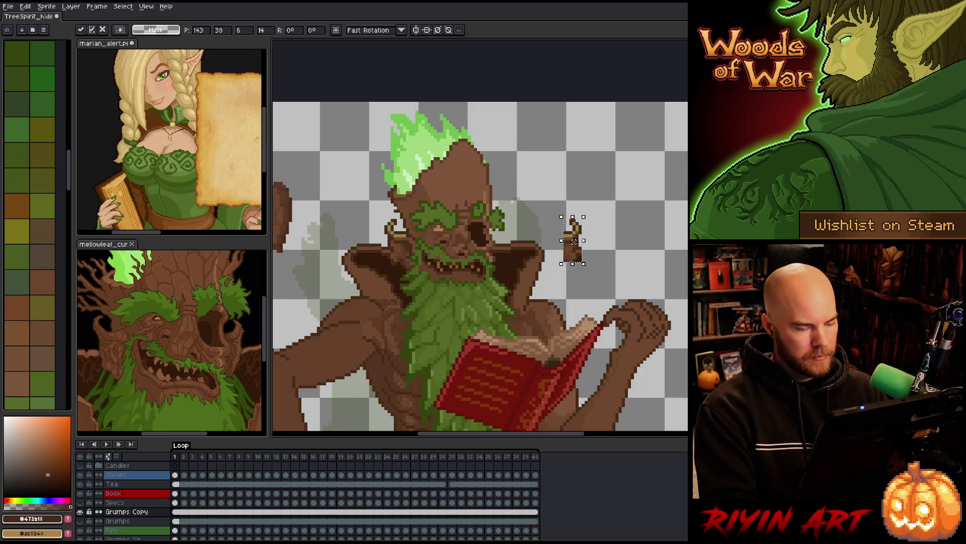
- Cut the flipped earring onto a new Layer 1 and place it beside the right eye
key(Delete)
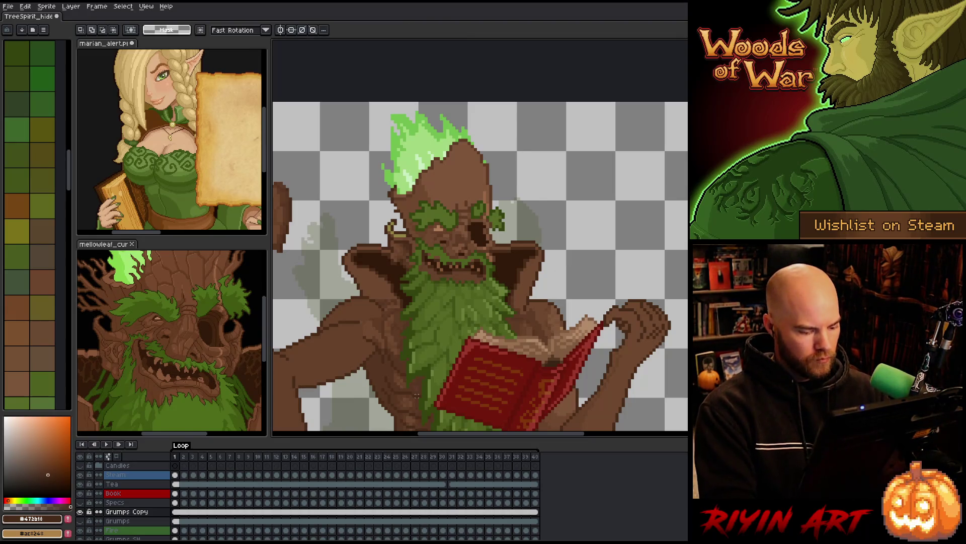
key(shift+n)
key(ctrl+v)
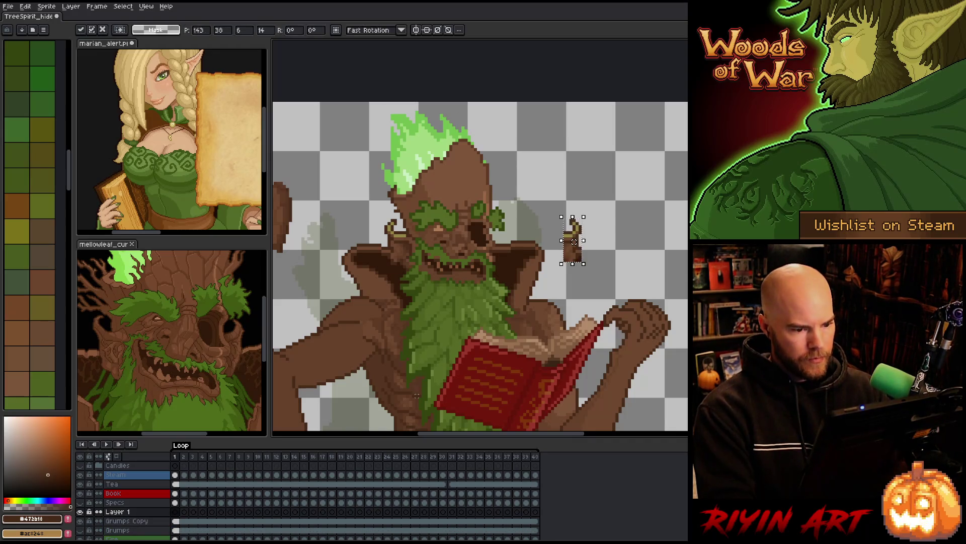
mouse_move(573, 242)
mouse_down()
mouse_move(476, 241)
mouse_move(503, 242)
mouse_up()
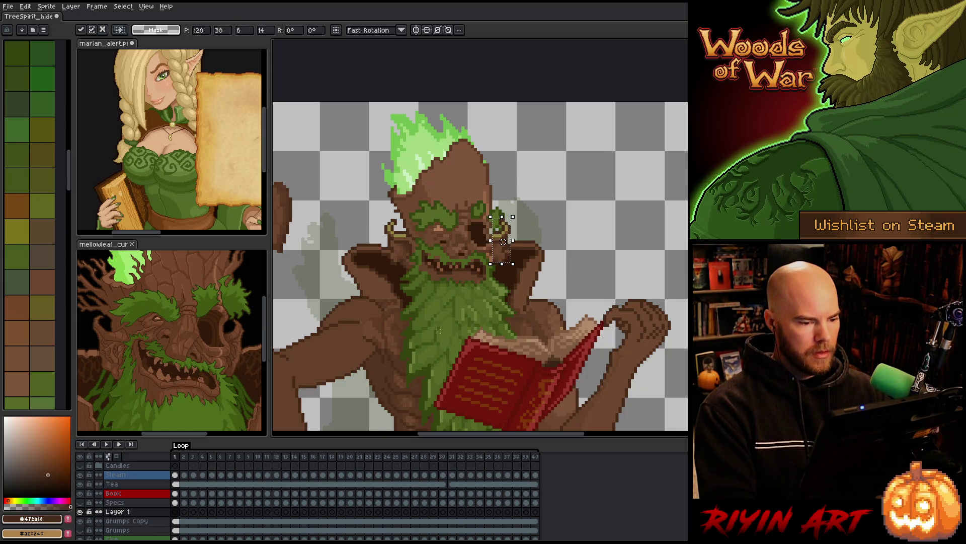
scroll(502, 241, up, 3)
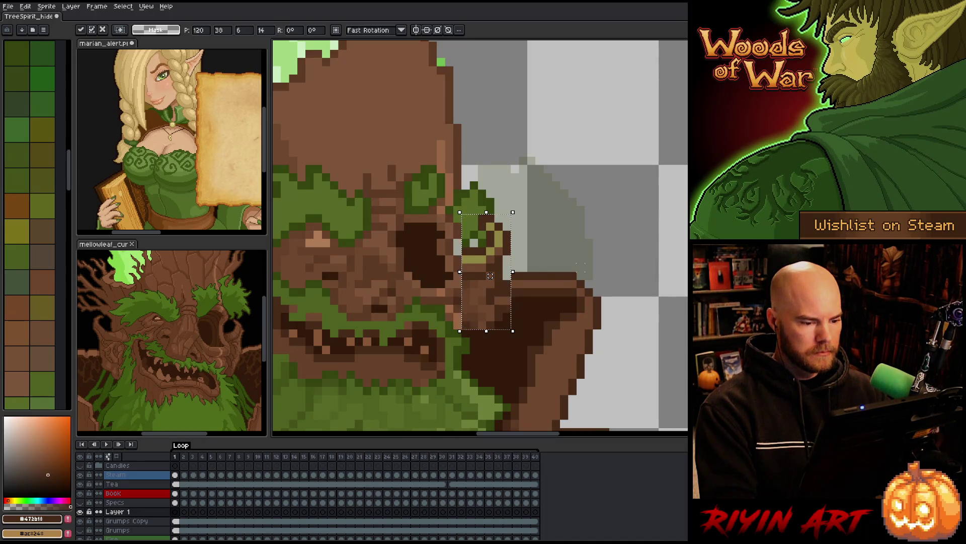
- Drop the earring, then select the eye socket and leaf area beneath Layer 1
key(ctrl+d)
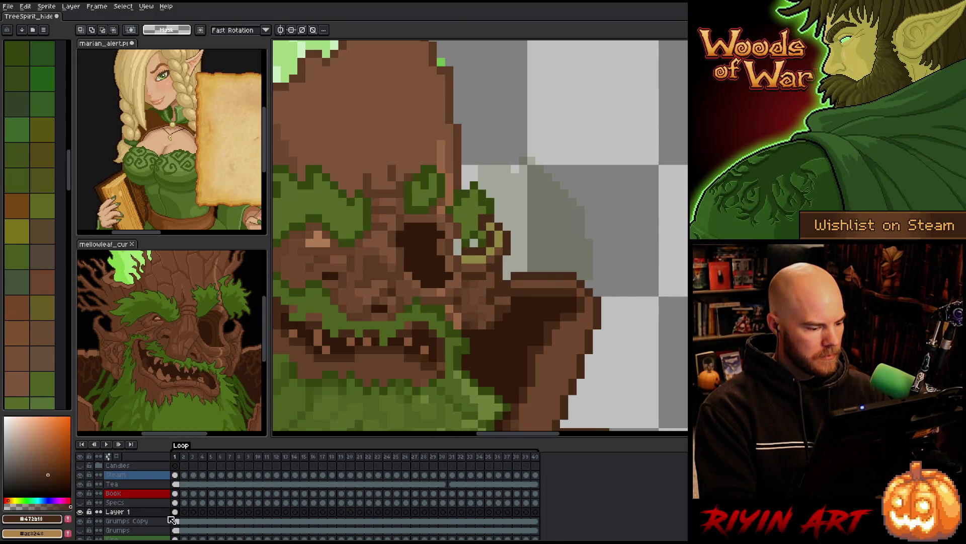
click(80, 511)
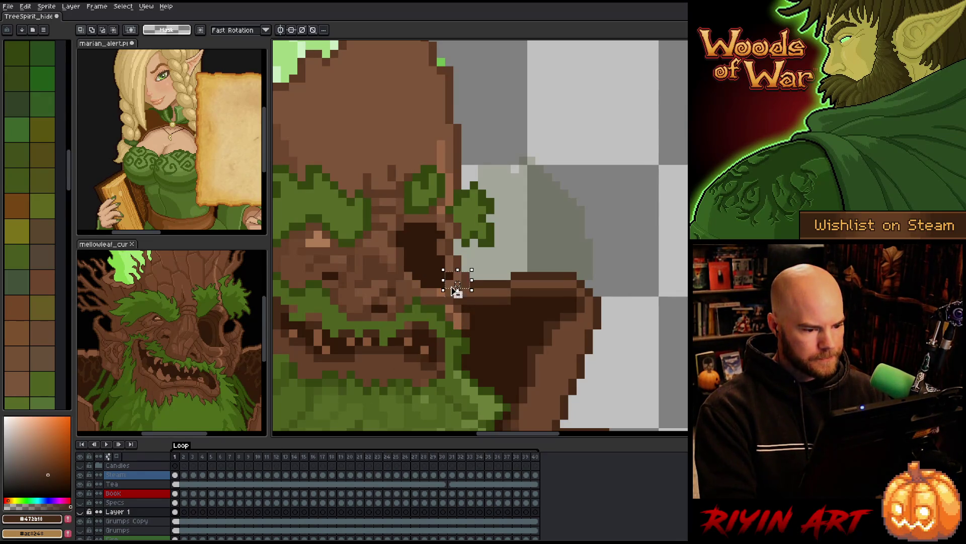
drag(457, 290, 457, 298)
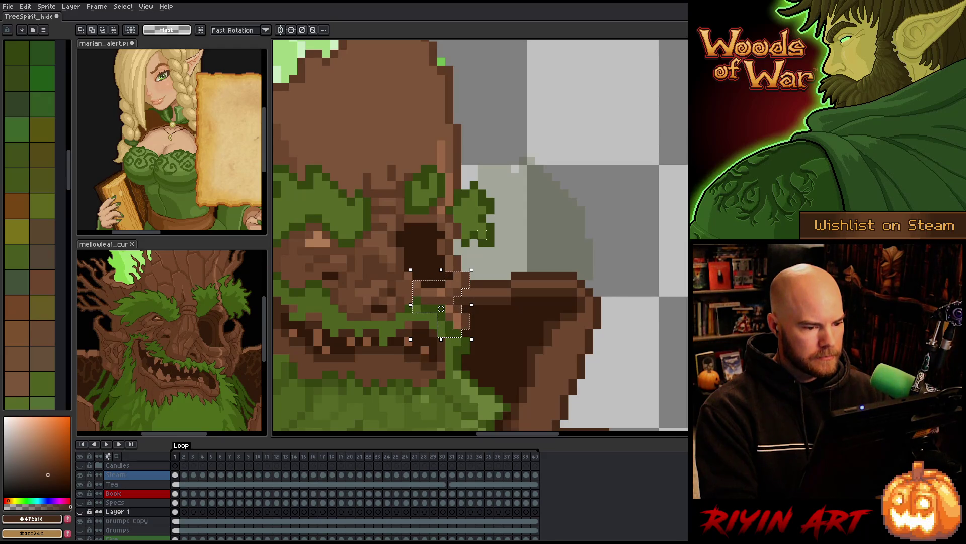
drag(495, 244, 462, 226)
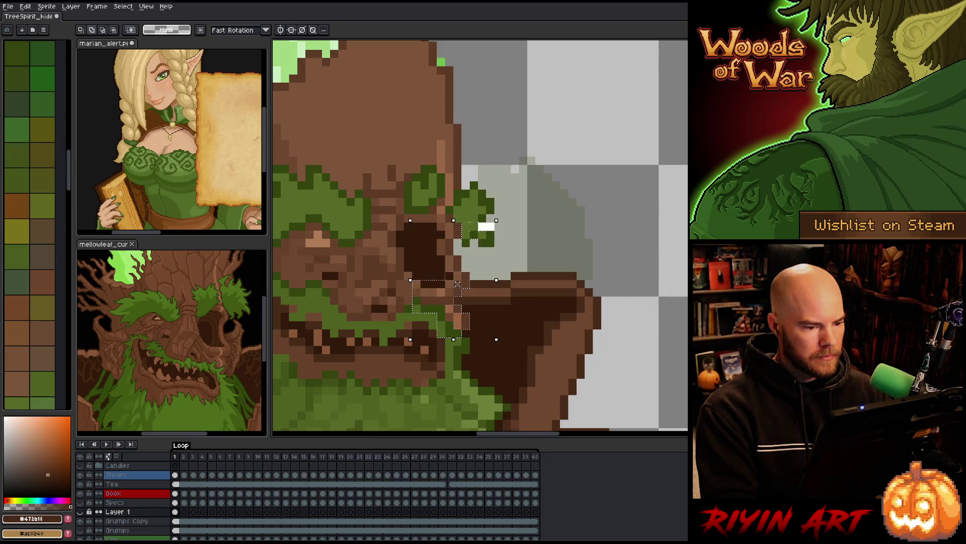
mouse_move(495, 195)
mouse_down()
mouse_move(482, 217)
mouse_move(474, 209)
mouse_move(445, 232)
mouse_up()
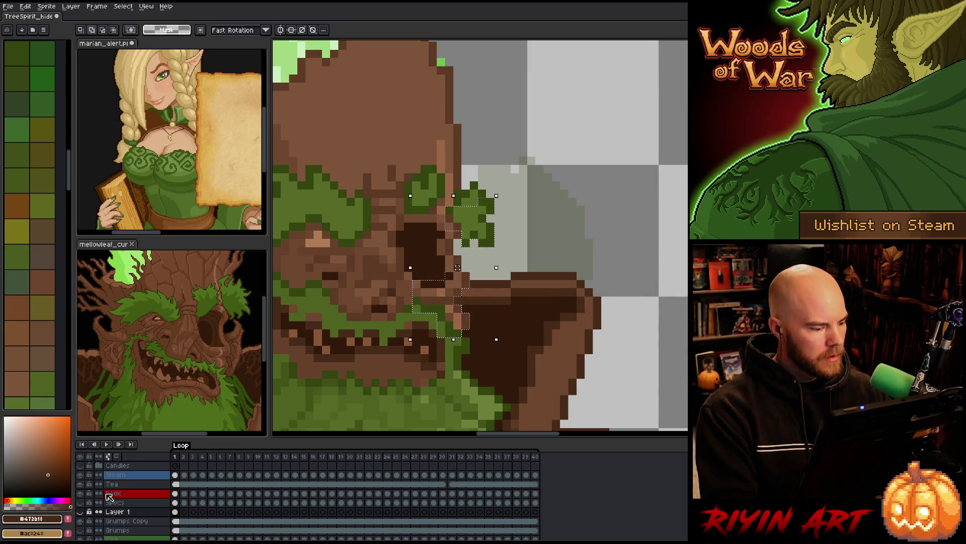
click(80, 511)
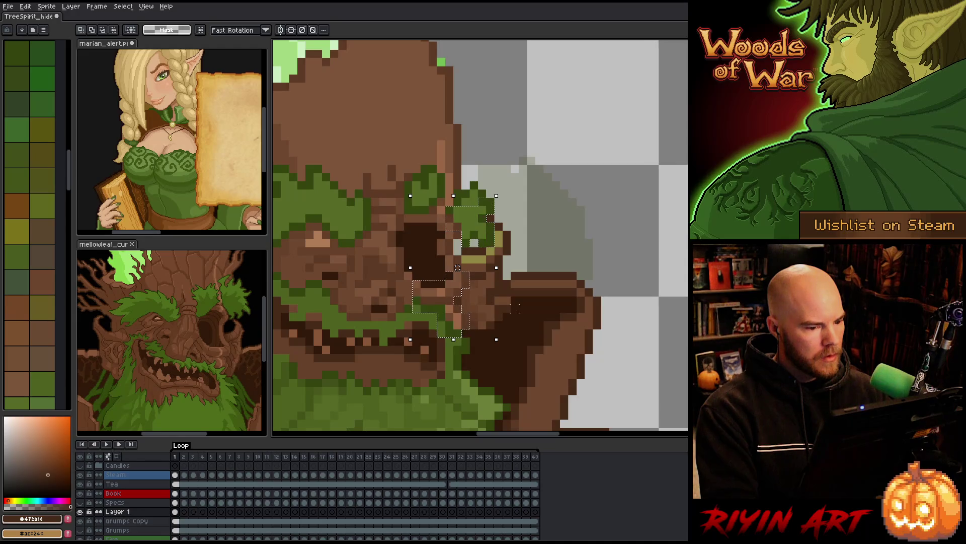
- Commit the moved eye pixels and toggle Layer 1 to compare the result
key(ctrl+d)
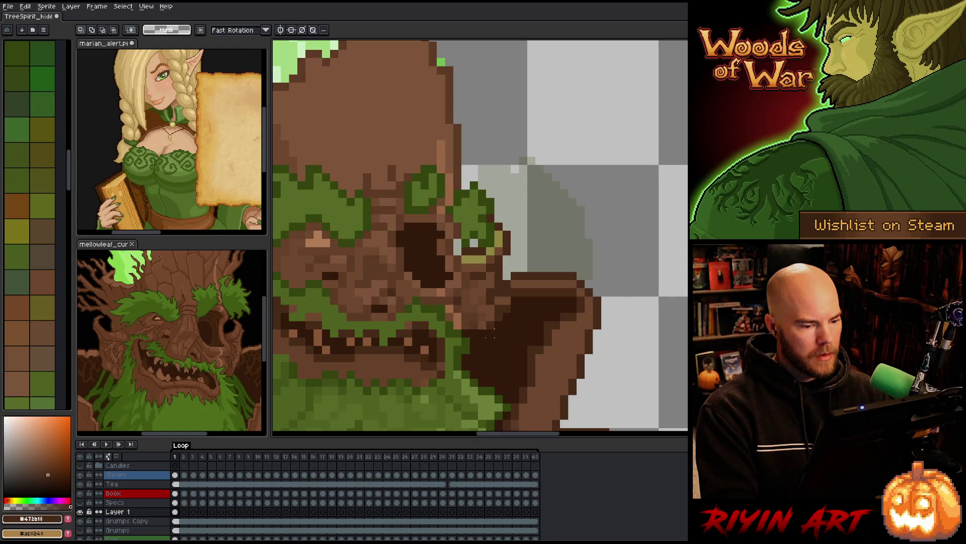
key(ctrl+shift+d)
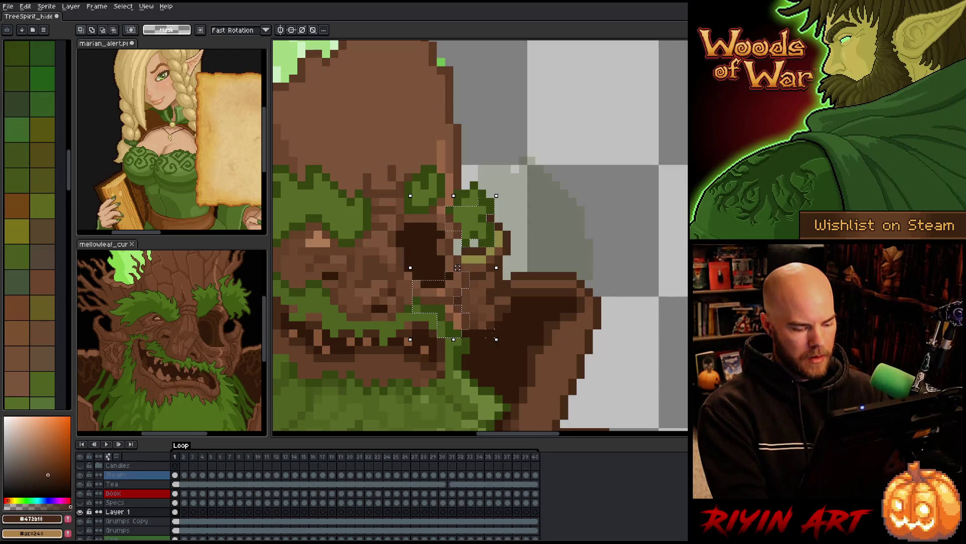
key(ctrl+d)
click(81, 513)
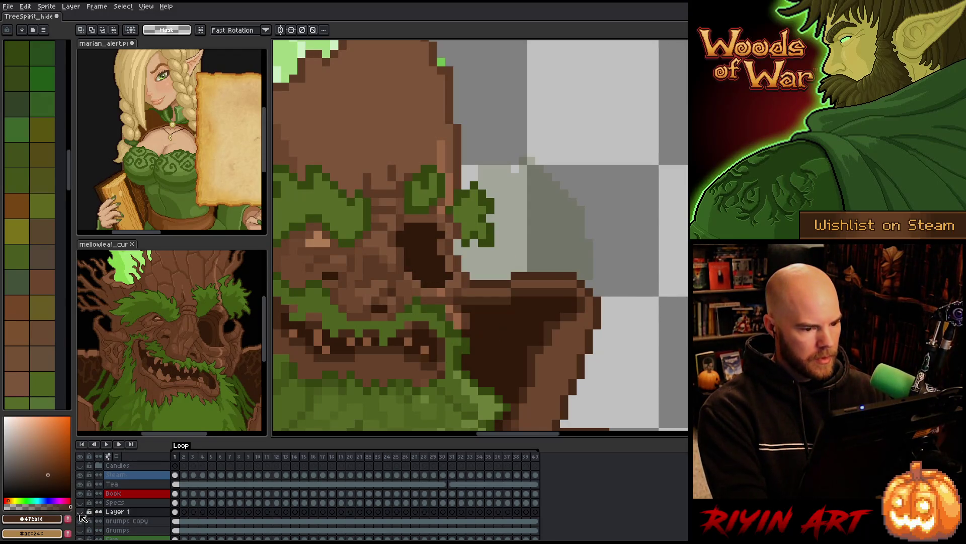
click(81, 513)
click(81, 512)
click(81, 513)
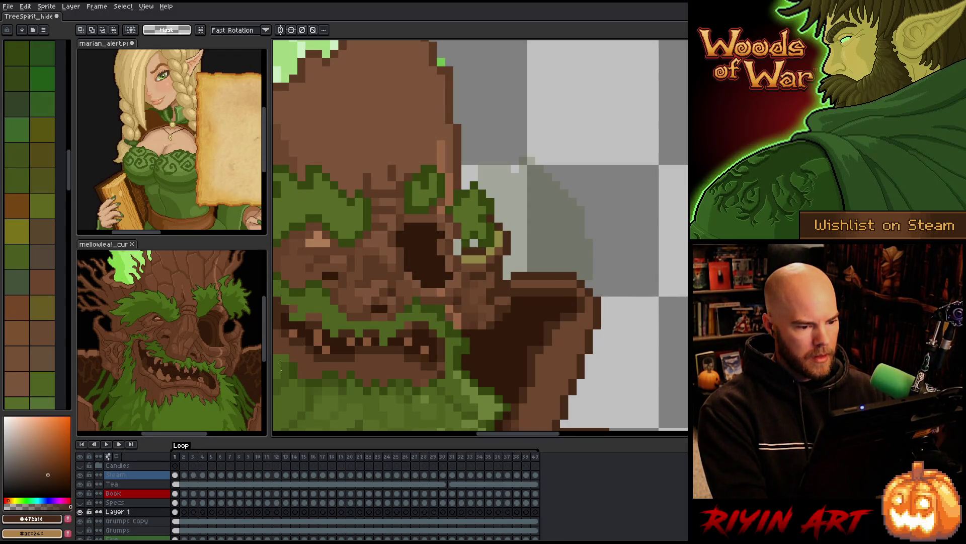
scroll(448, 320, down, 3)
scroll(448, 319, up, 3)
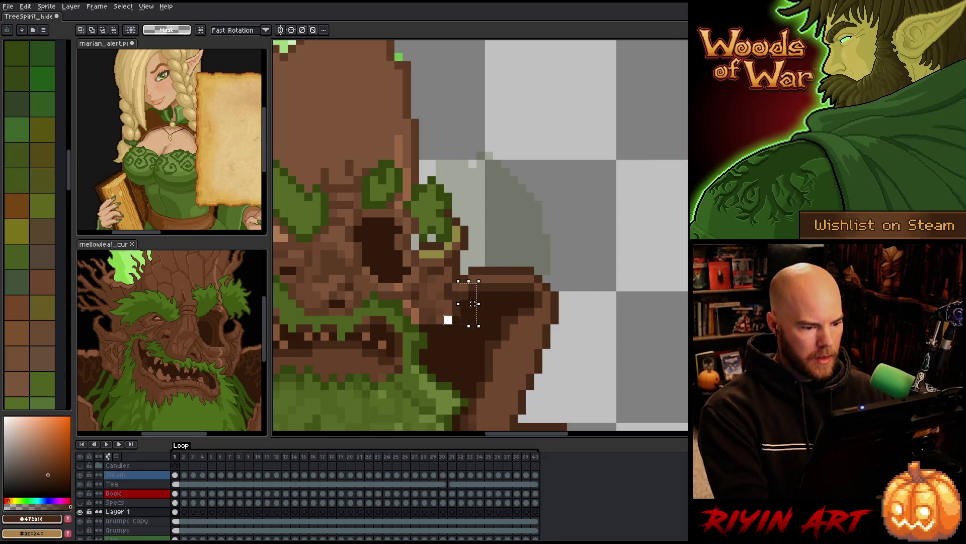
key(i)
scroll(451, 314, down, 2)
drag(451, 314, 479, 338)
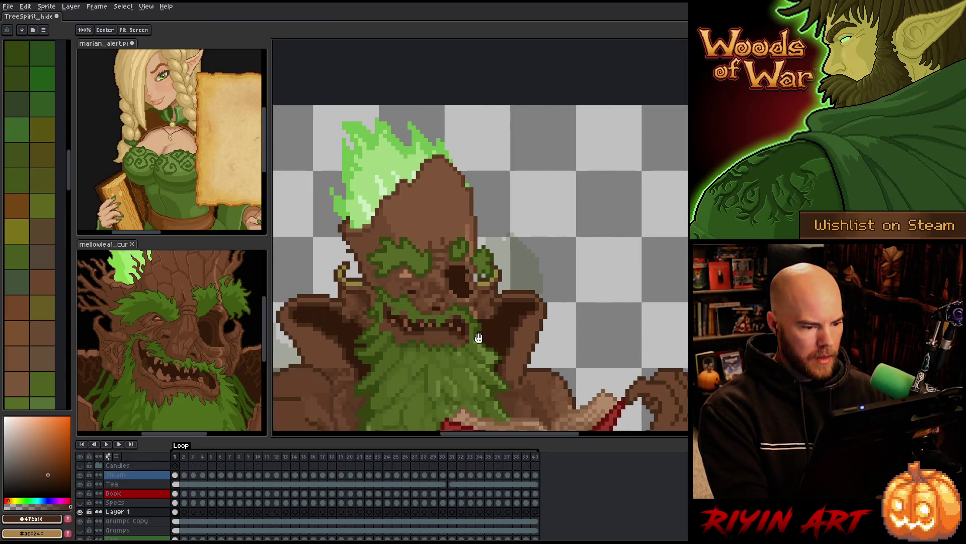
key(b)
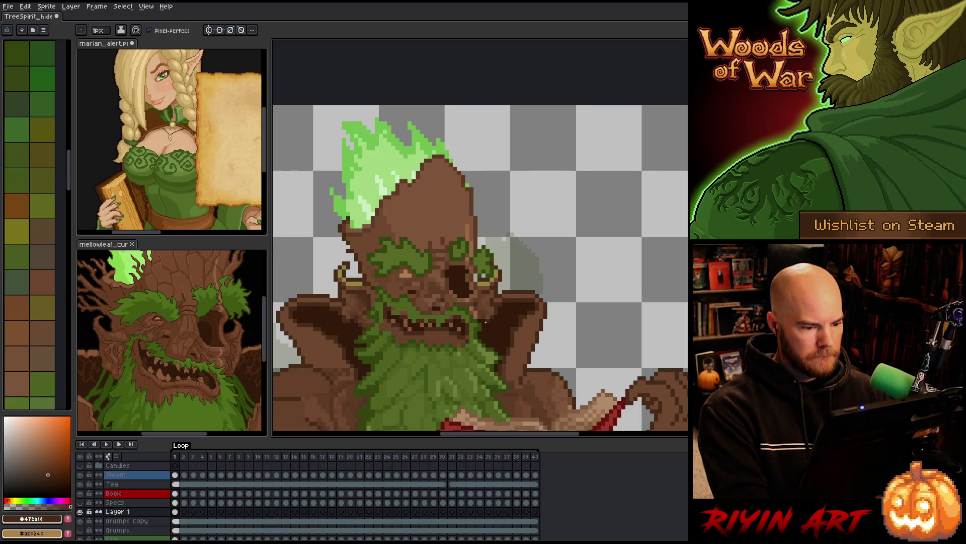
alt+click(484, 322)
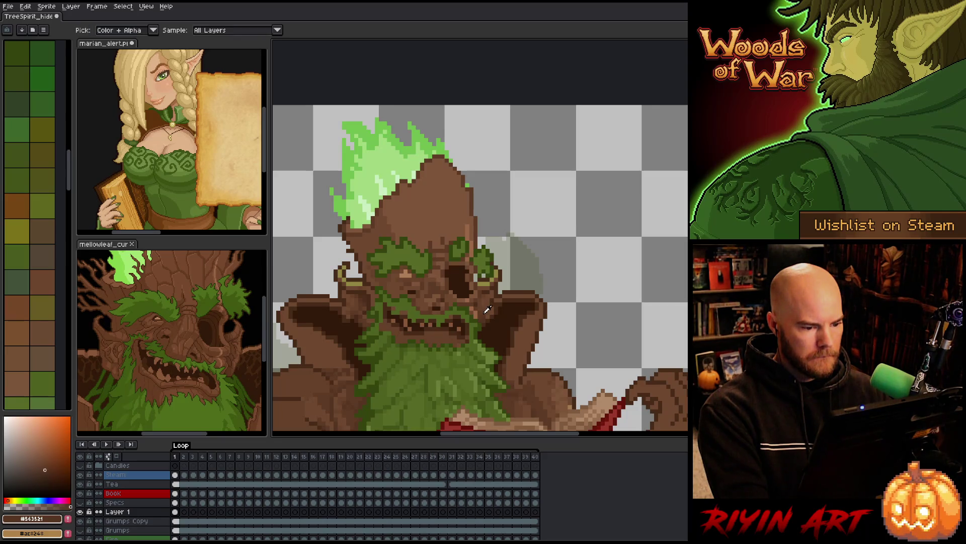
alt+click(483, 318)
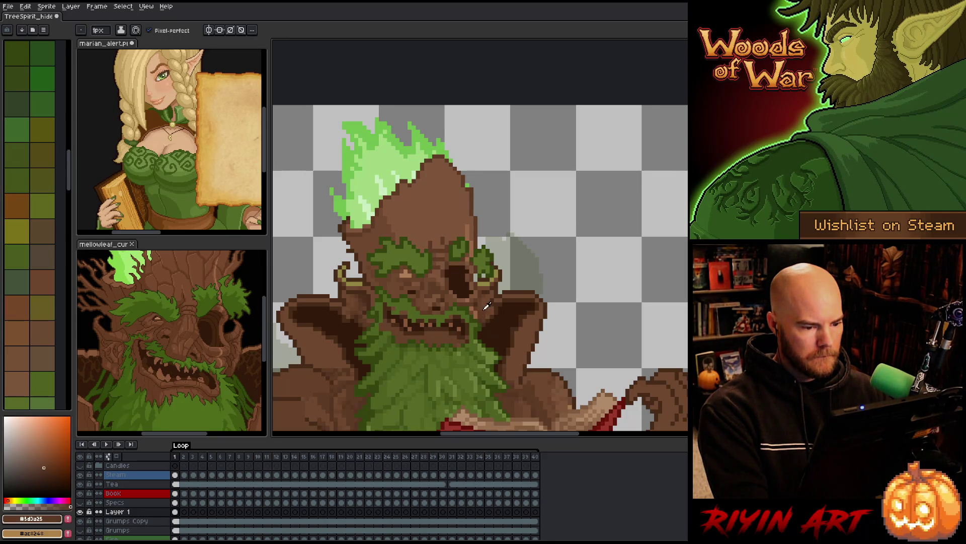
alt+click(480, 317)
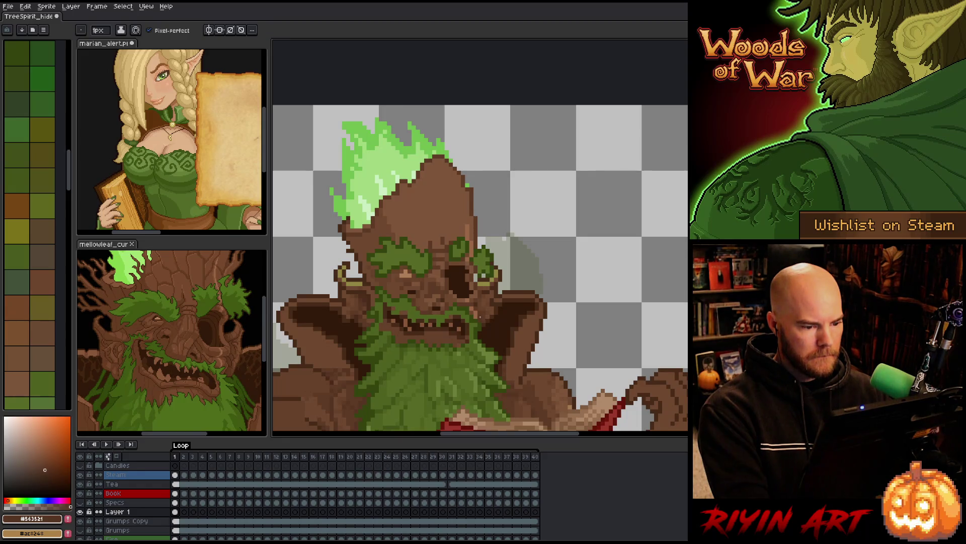
alt+click(483, 296)
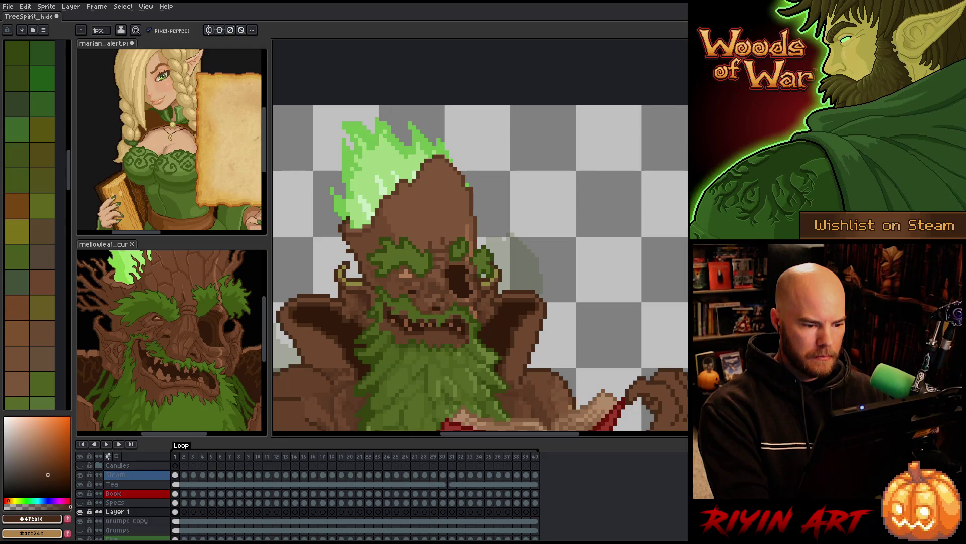
scroll(480, 322, down, 4)
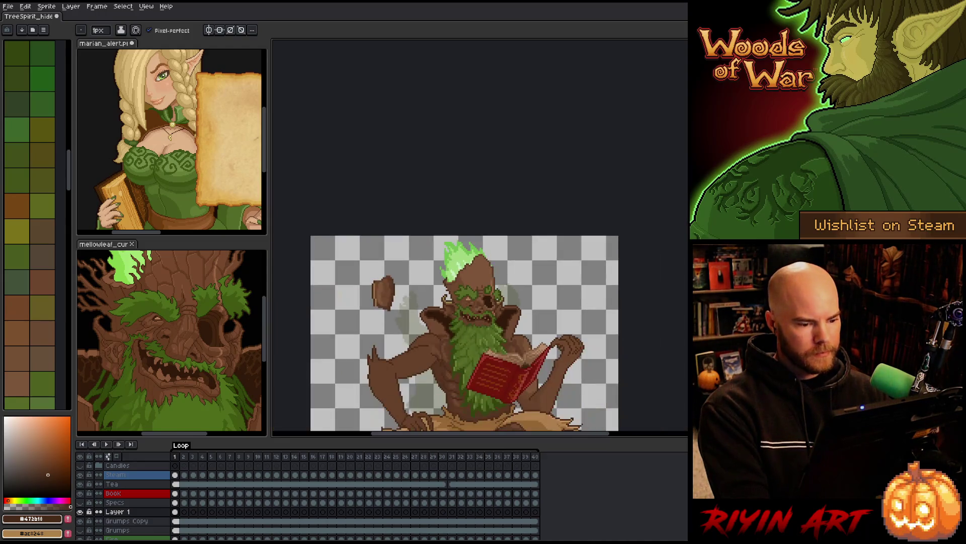
- Select the Eraser on the Grumps Copy layer and zoom out to show the tea mug
scroll(465, 327, up, 3)
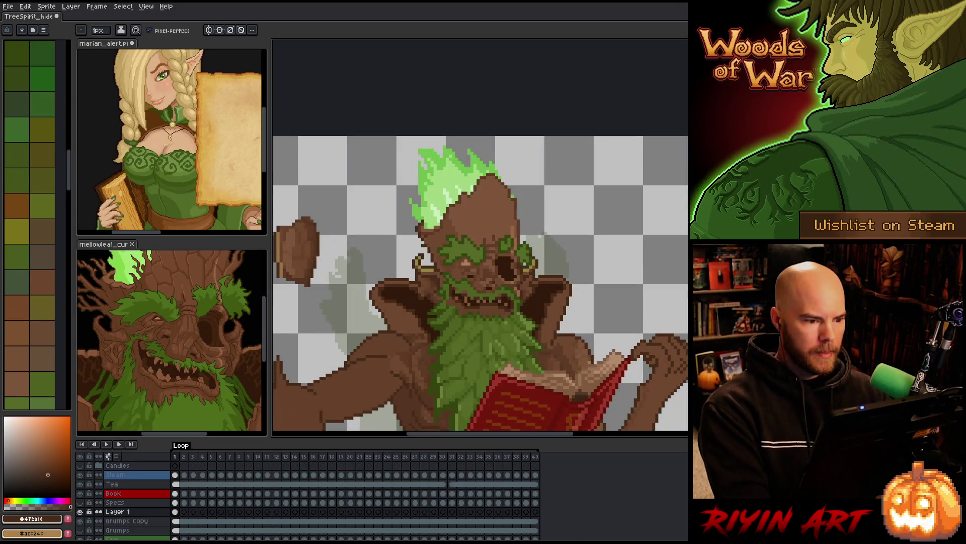
scroll(404, 251, up, 2)
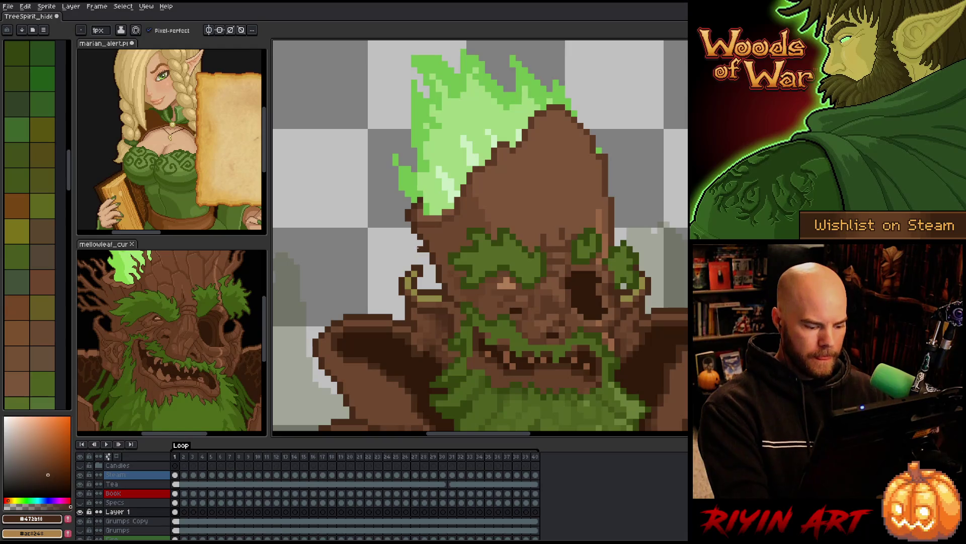
key(e)
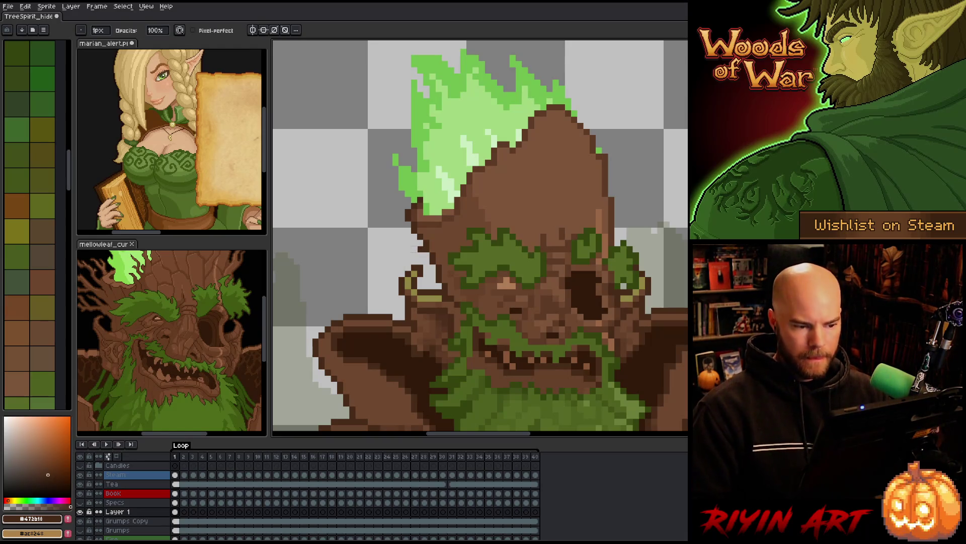
click(176, 521)
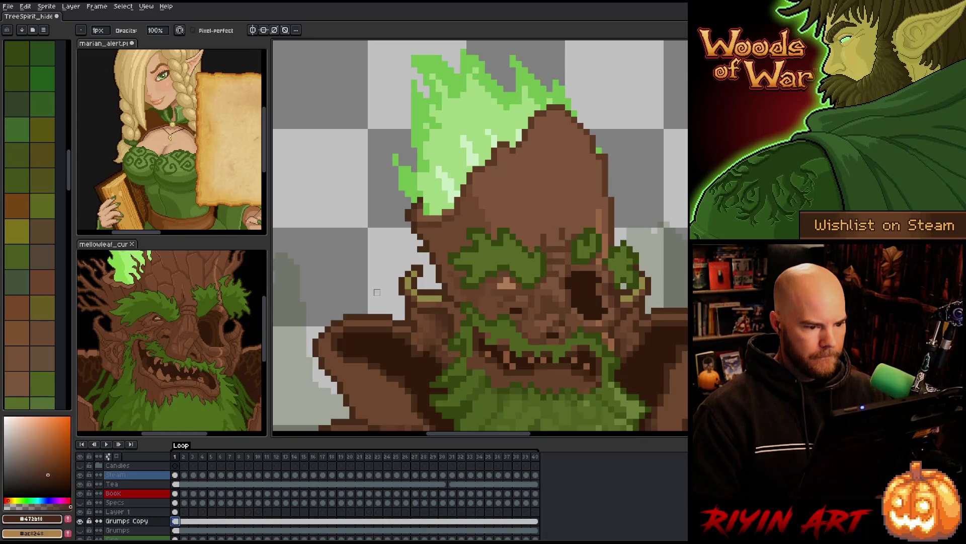
scroll(421, 248, down, 3)
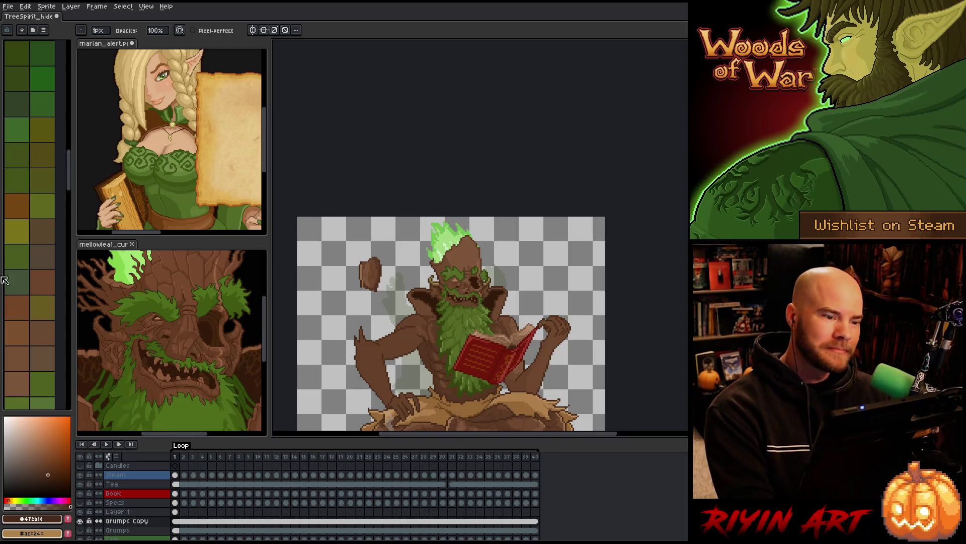
scroll(453, 330, down, 2)
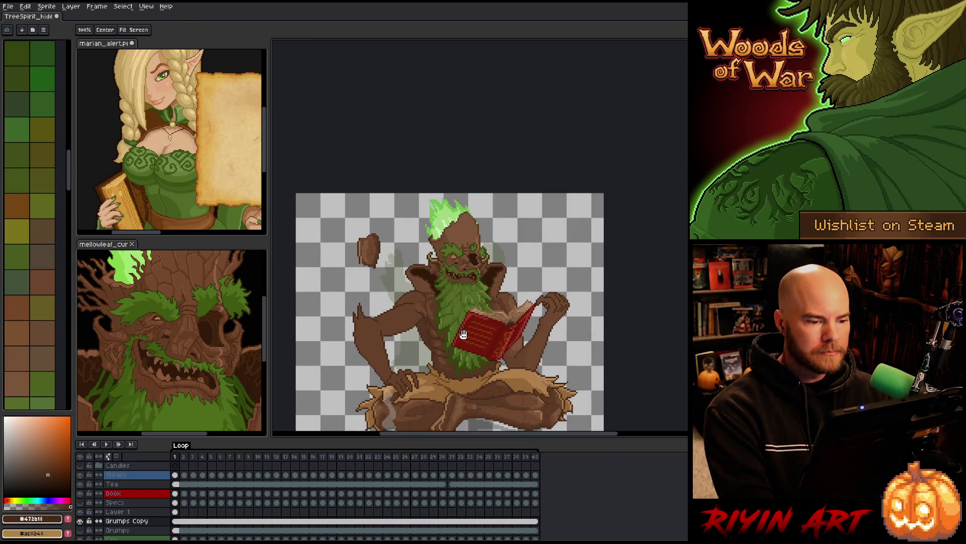
drag(453, 330, 445, 270)
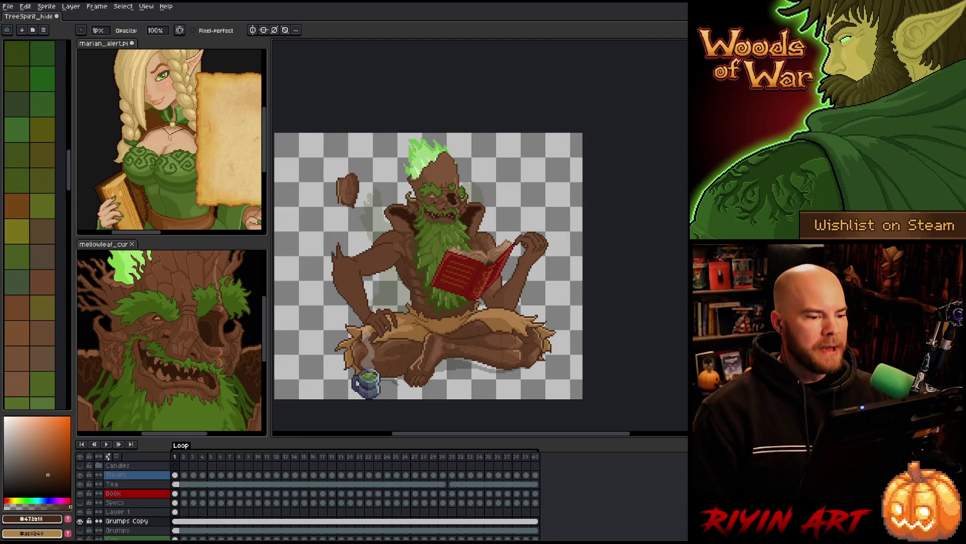
- Zoom into the face, sample dark moss green #34440f from its foliage, then zoom back out
scroll(459, 254, up, 2)
scroll(466, 170, up, 2)
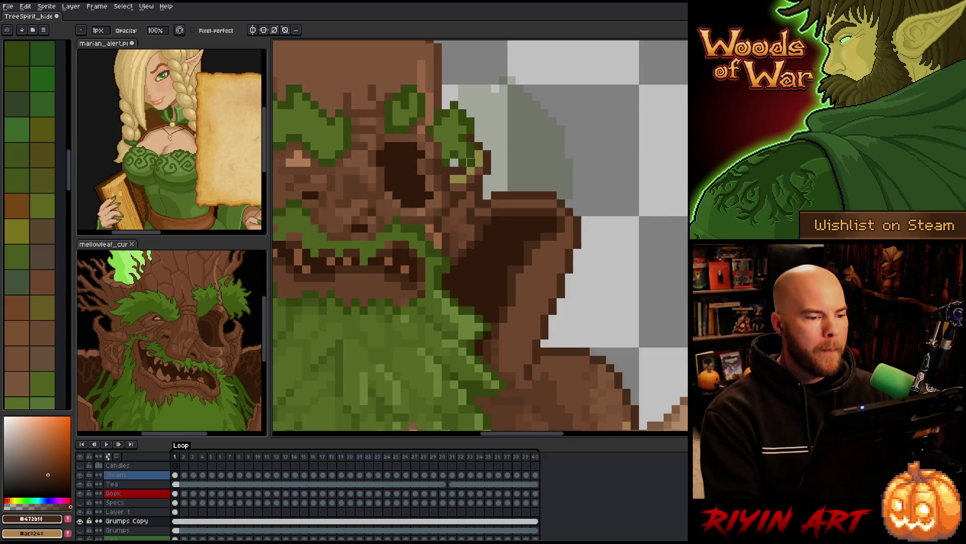
scroll(467, 170, down, 2)
scroll(467, 170, up, 2)
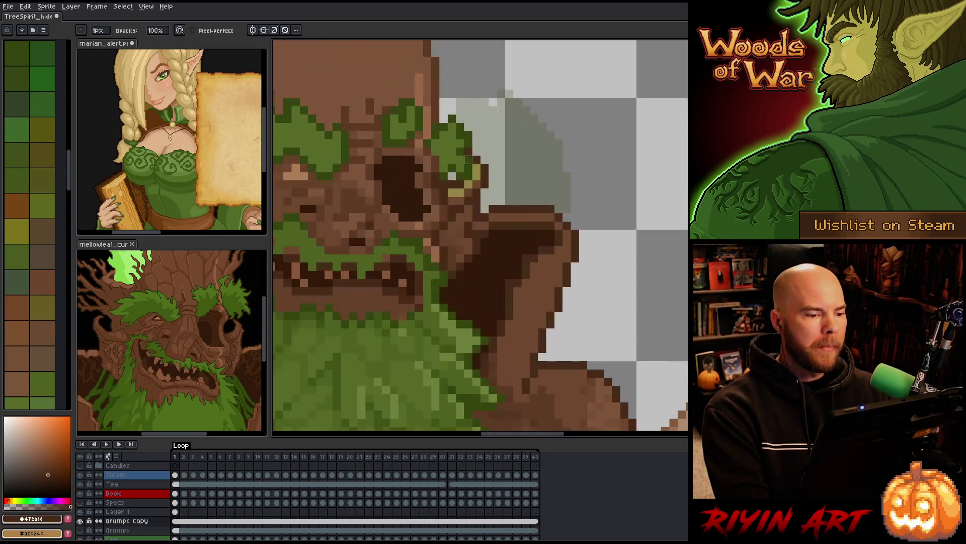
key(m)
scroll(444, 234, down, 3)
scroll(456, 179, up, 2)
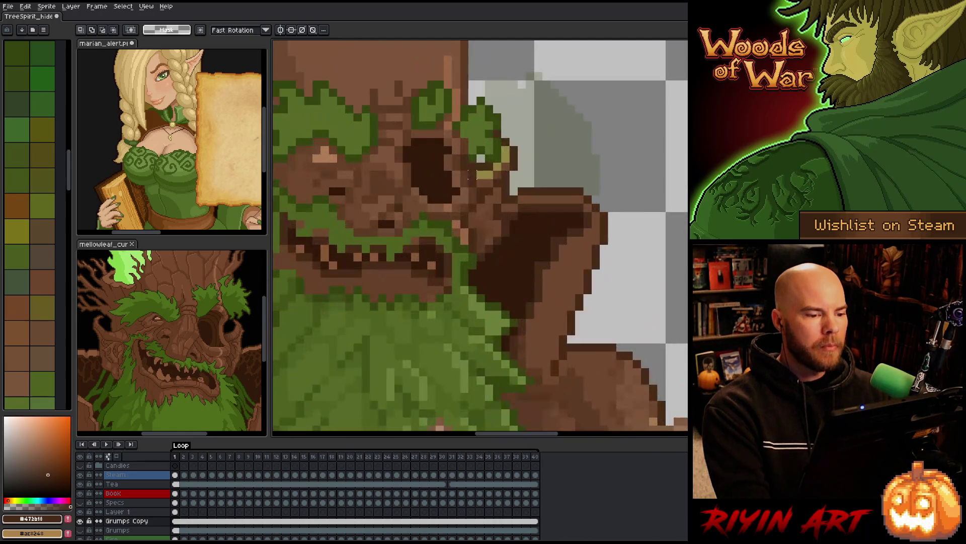
key(b)
alt+click(495, 153)
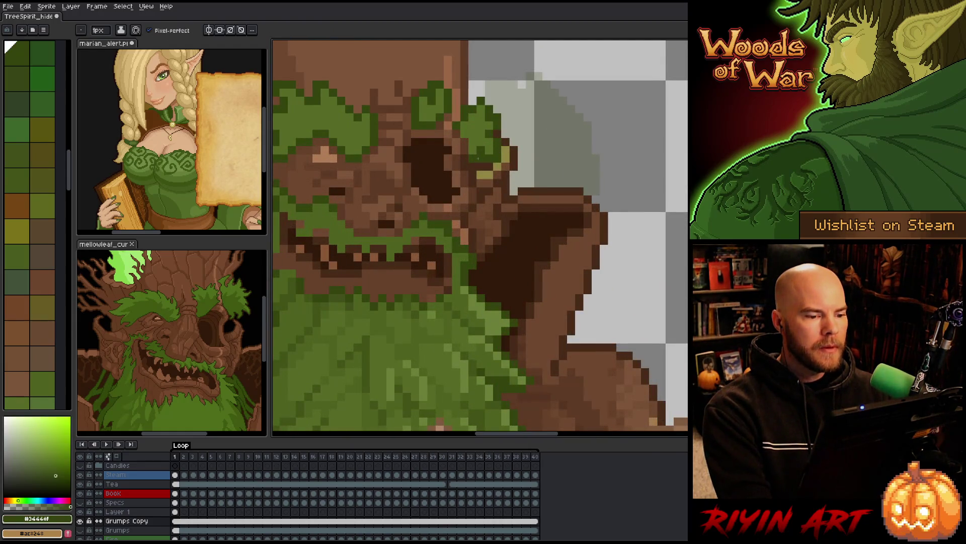
scroll(478, 223, down, 3)
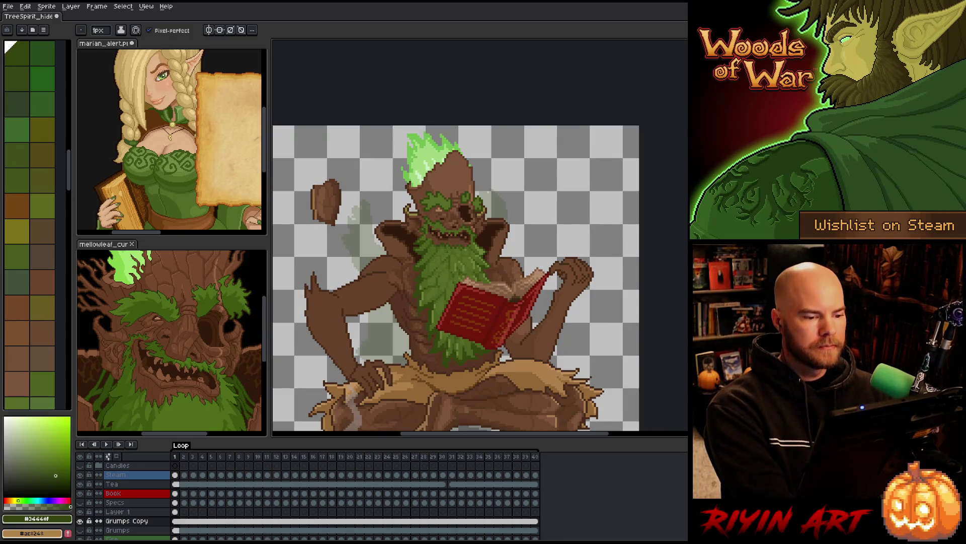
scroll(338, 320, down, 1)
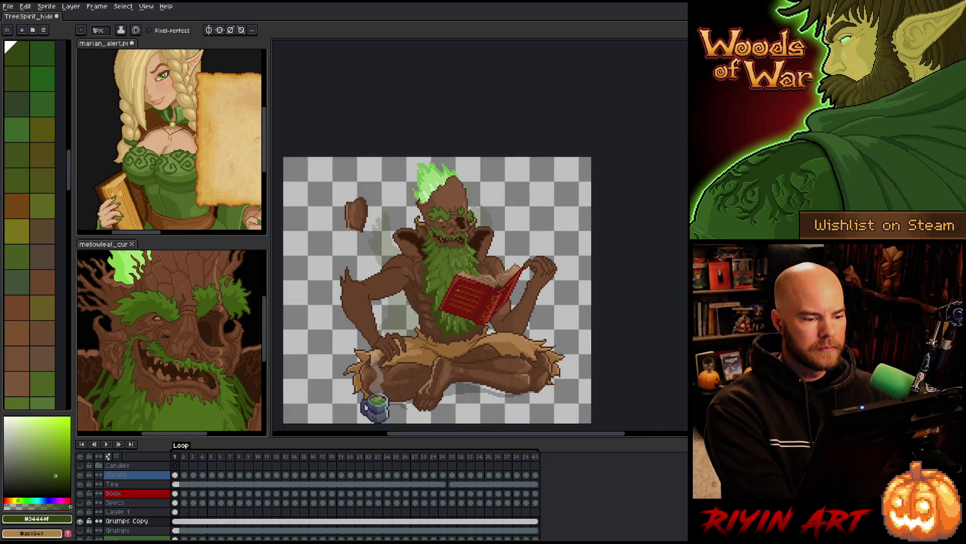
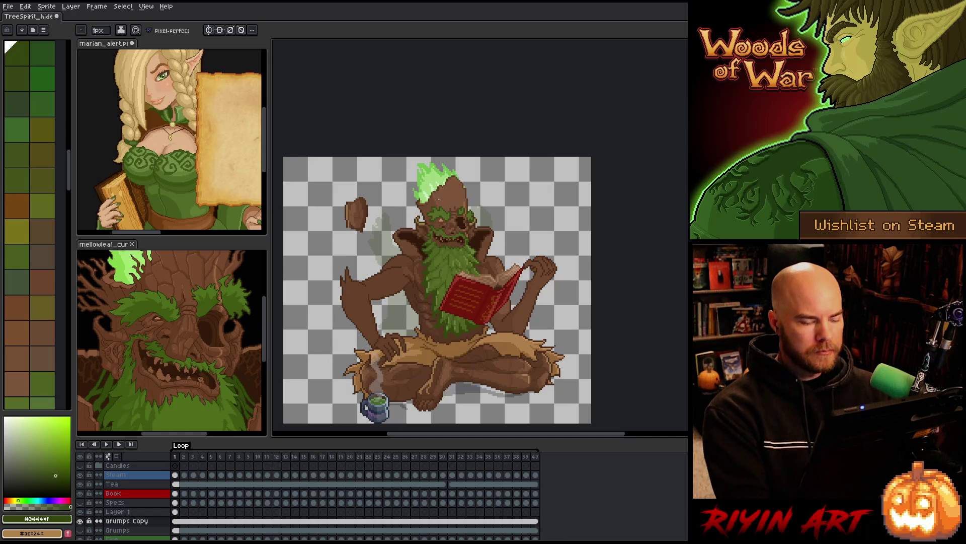
- Sample the face's mid brown and the eye-highlight tan, and undo the stray tan pixel below the highlight
scroll(450, 211, up, 3)
key(i)
click(436, 272)
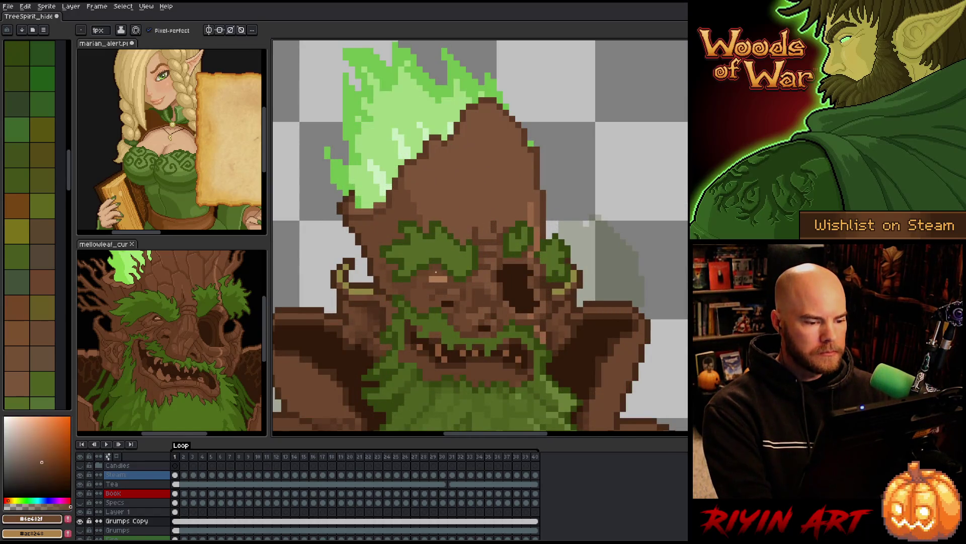
scroll(453, 251, down, 3)
scroll(453, 251, up, 2)
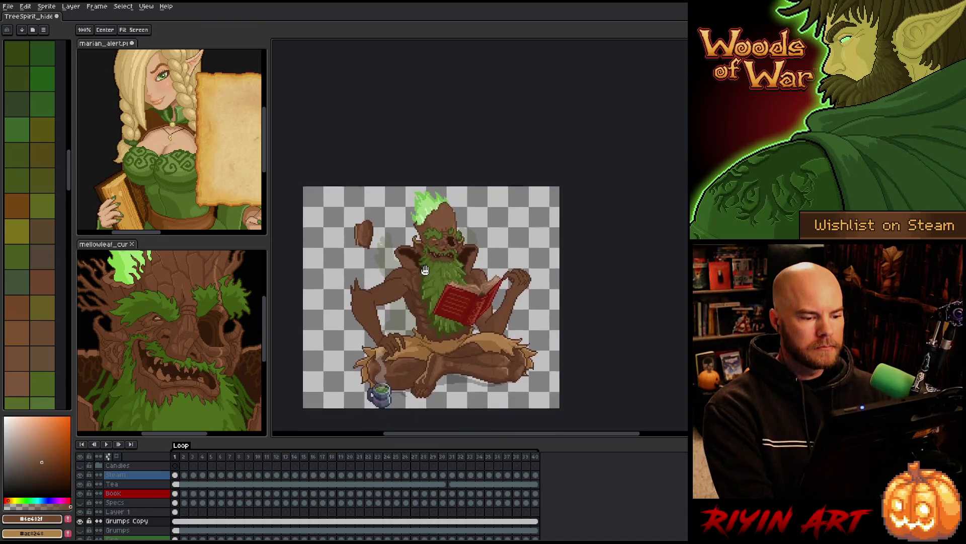
scroll(442, 212, down, 1)
scroll(449, 169, up, 3)
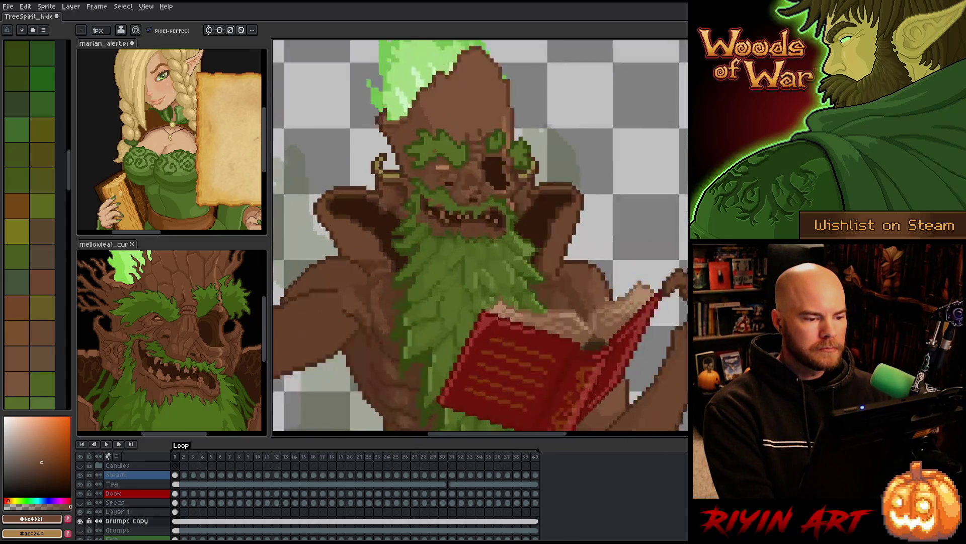
alt+click(448, 182)
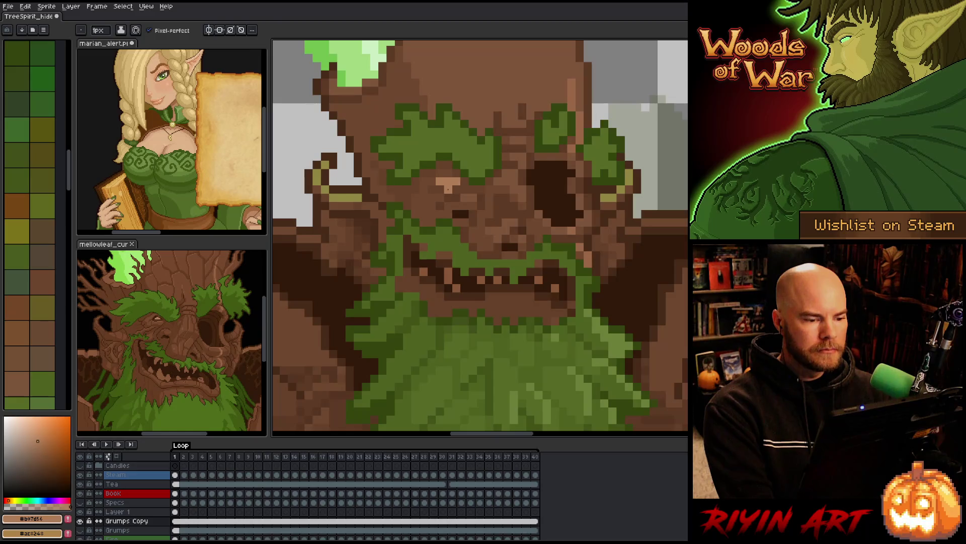
scroll(448, 189, down, 3)
scroll(438, 237, up, 4)
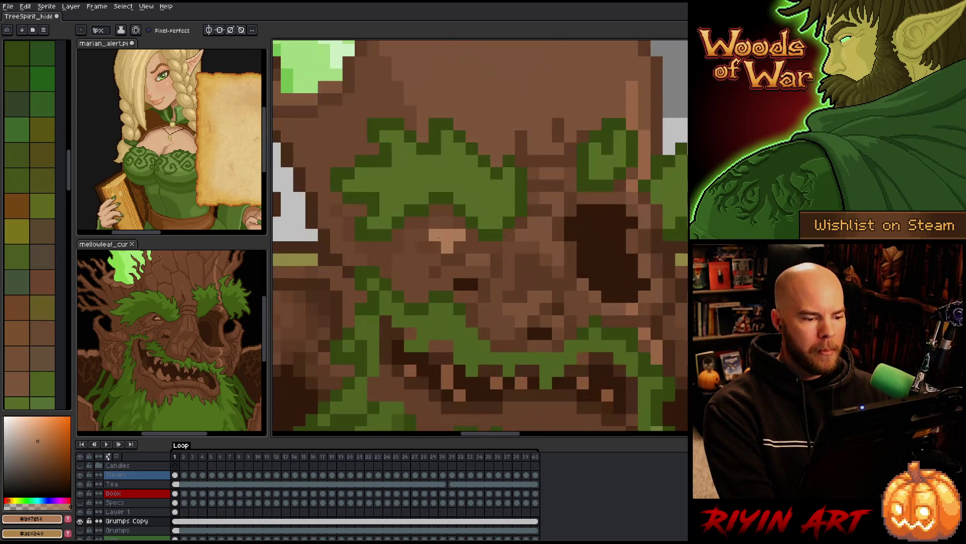
key(ctrl+z)
- Sample the dark brown, mid brown #6e482f and darker brown #664129 around the eye
alt+click(449, 247)
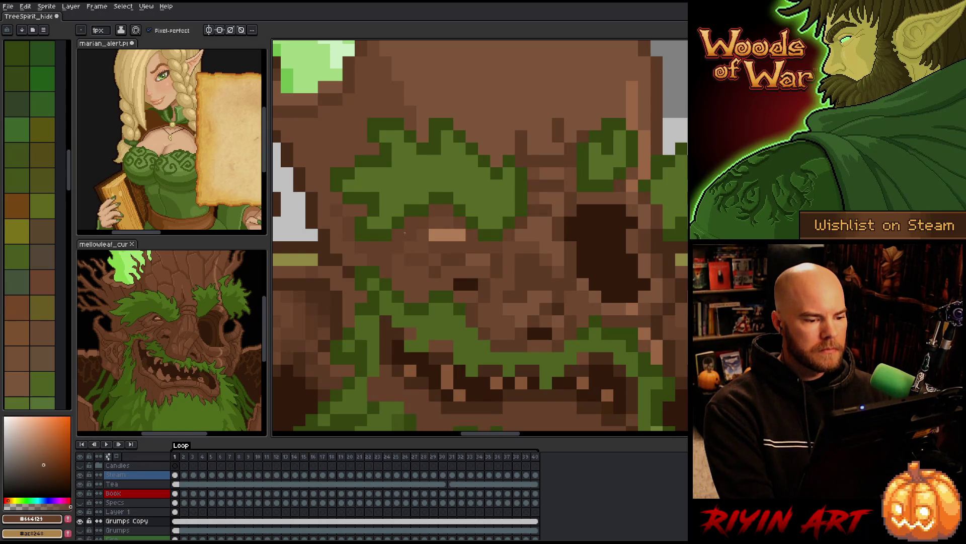
scroll(405, 233, down, 5)
scroll(375, 242, up, 5)
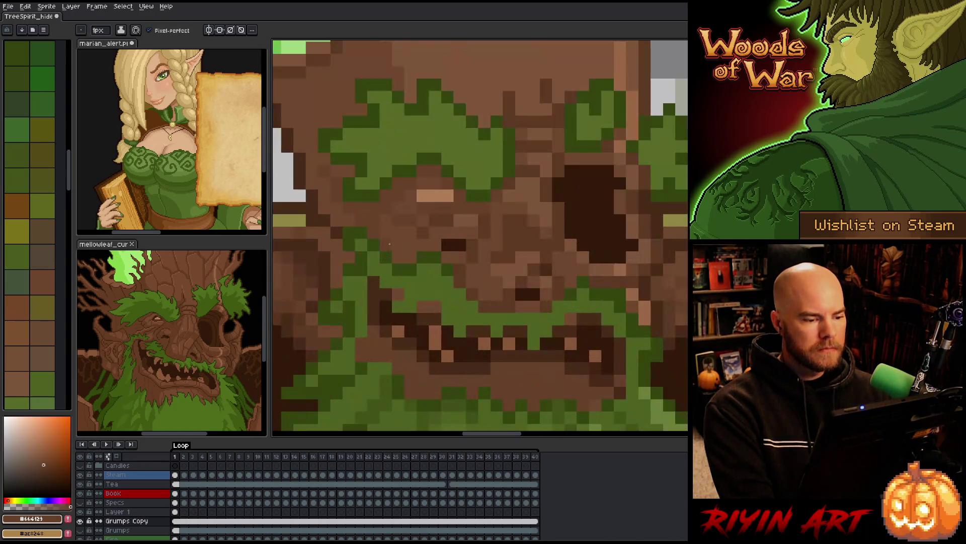
alt+click(417, 213)
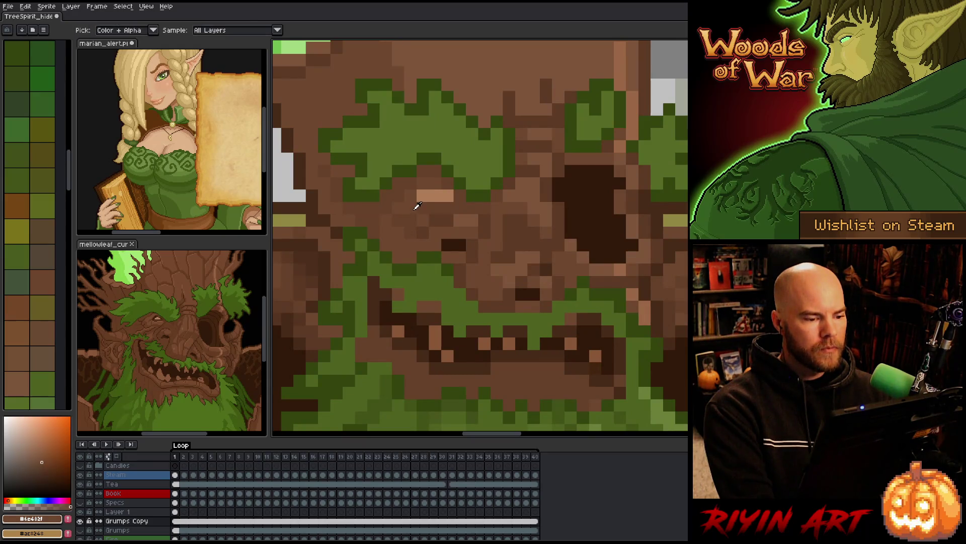
scroll(416, 206, down, 5)
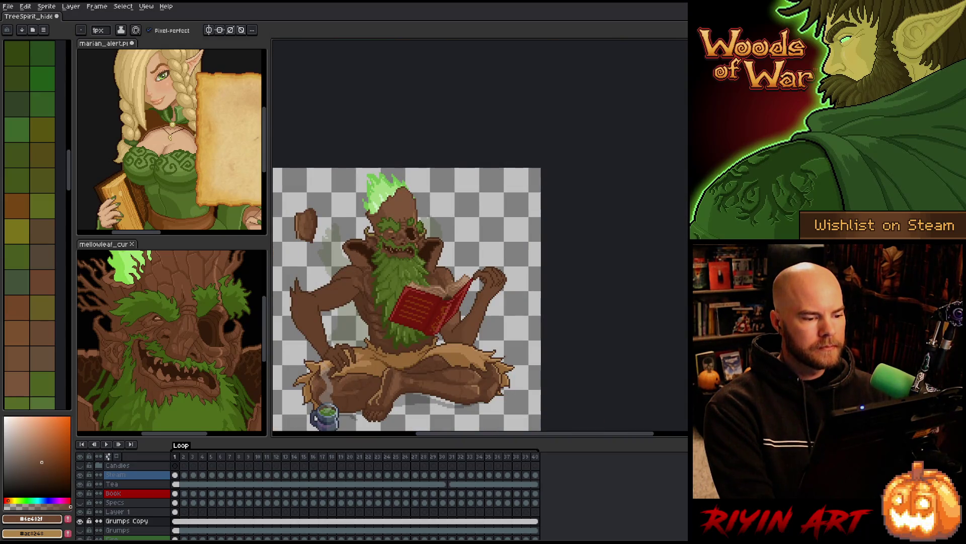
scroll(416, 206, up, 5)
alt+click(406, 225)
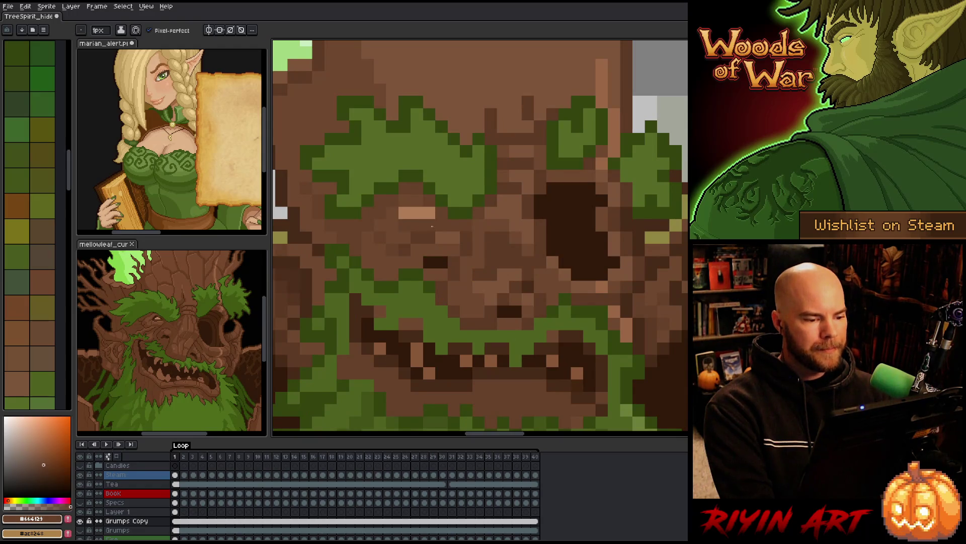
- Re-sample the mid, darker and deep #5d3a25 browns beside the eye
alt+click(425, 227)
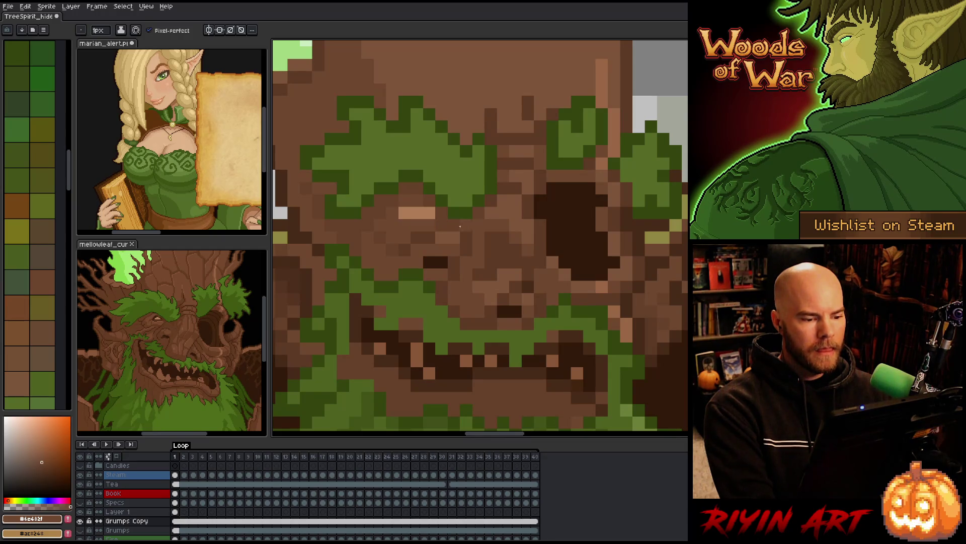
alt+click(464, 219)
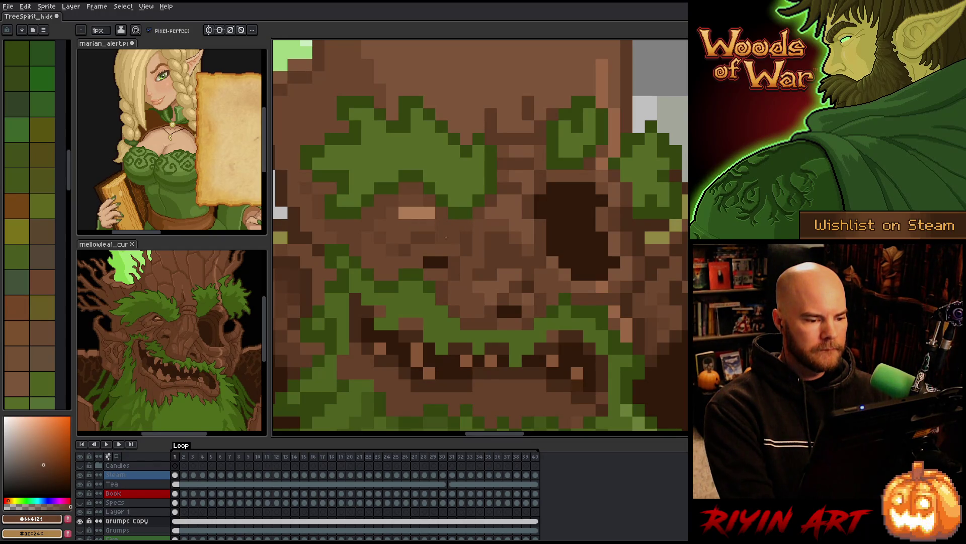
alt+click(459, 236)
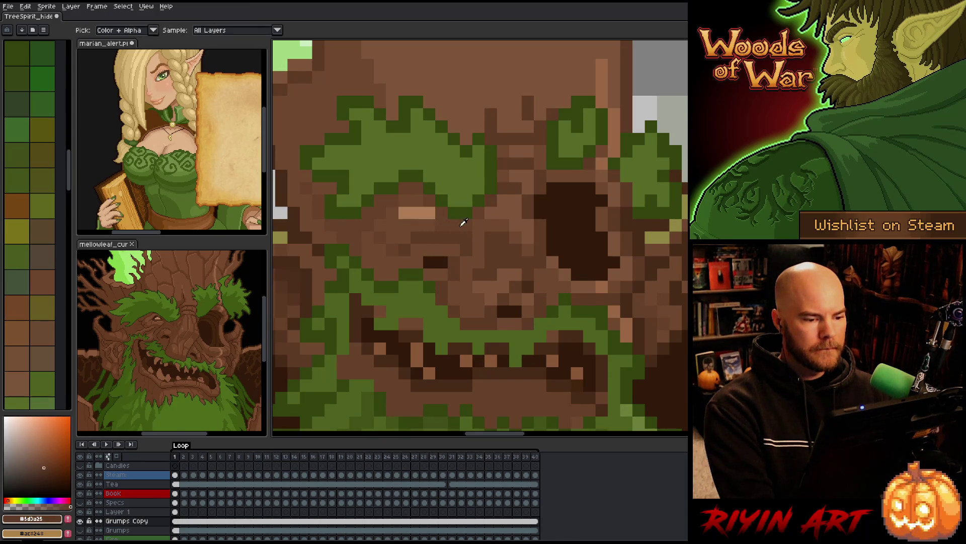
scroll(454, 226, down, 4)
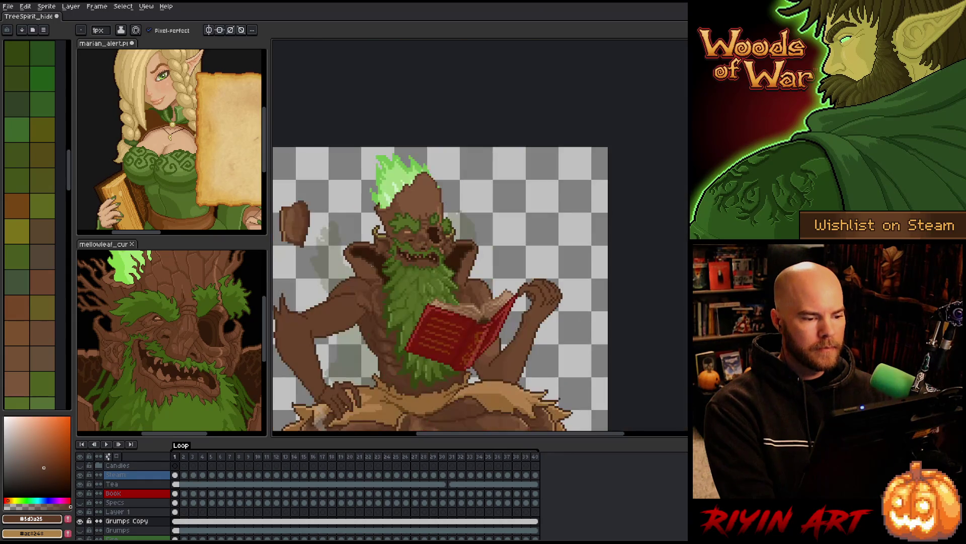
scroll(423, 233, up, 4)
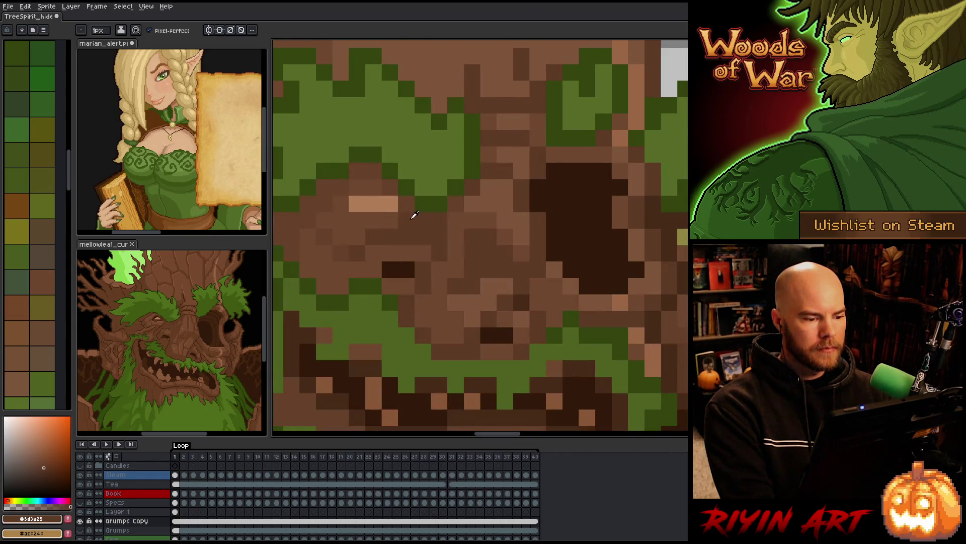
alt+click(414, 215)
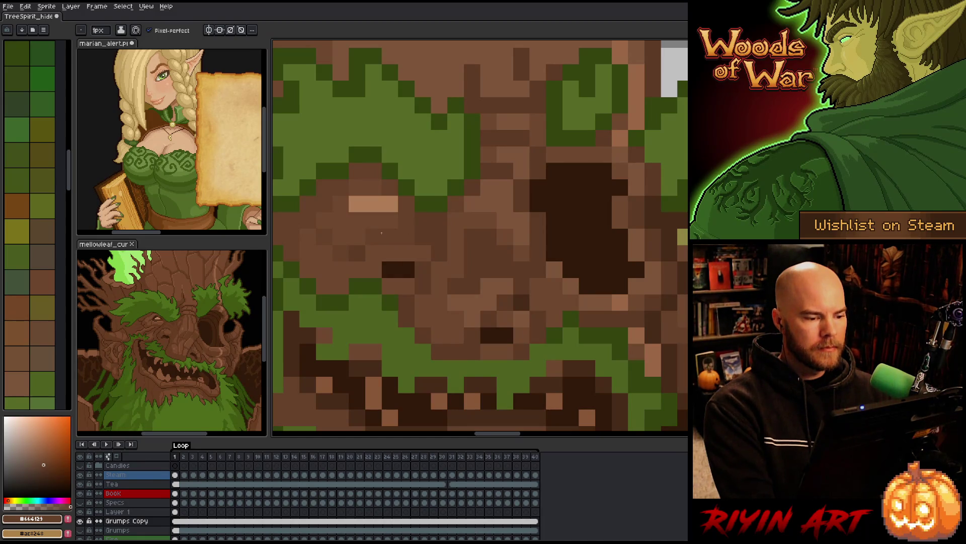
scroll(382, 233, down, 4)
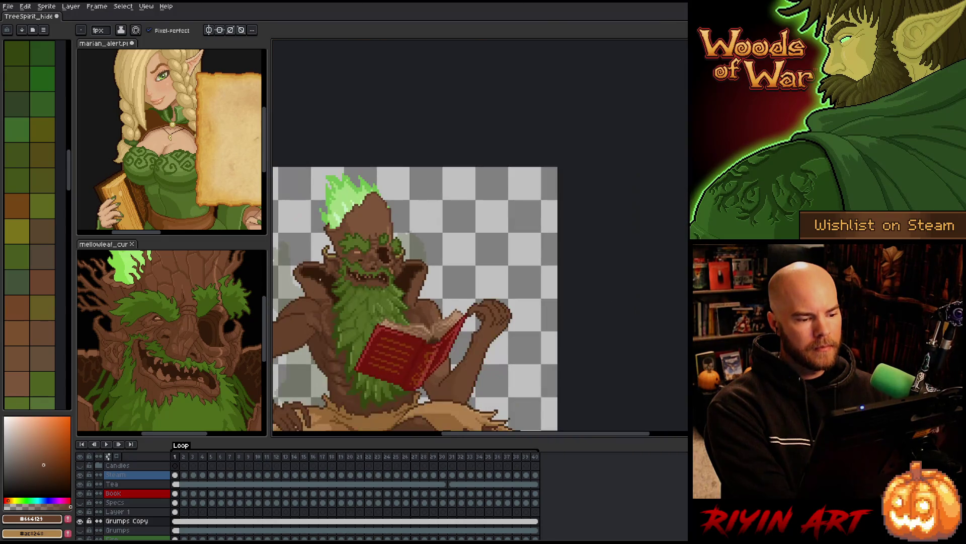
scroll(352, 269, up, 4)
- Return to the 1px Pencil and sample the deep, dark and mid browns from the face
scroll(355, 266, down, 3)
key(v)
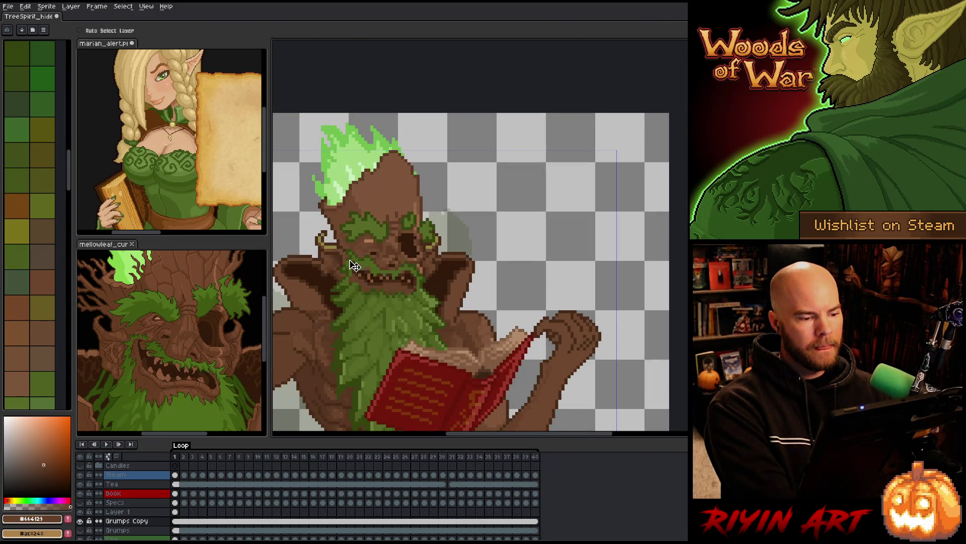
key(b)
scroll(355, 266, down, 2)
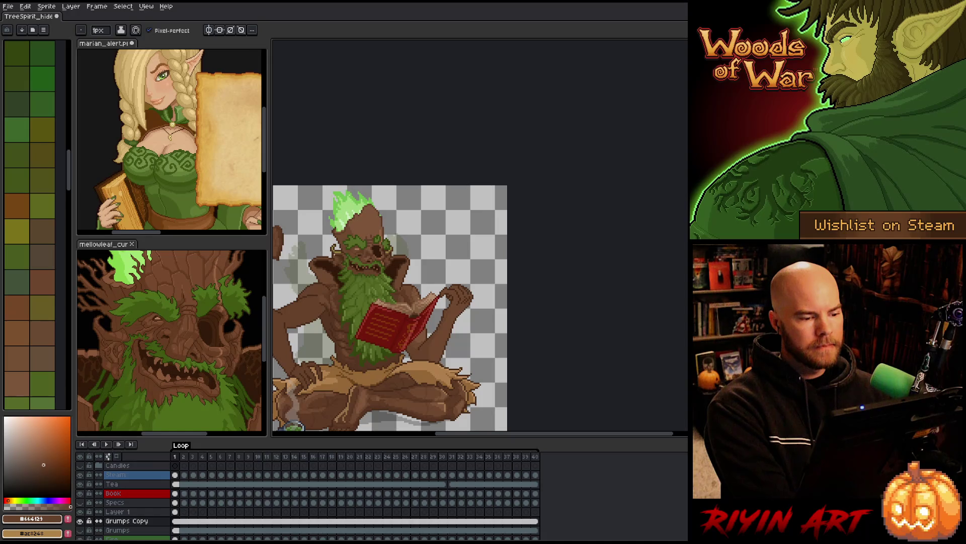
scroll(274, 262, up, 3)
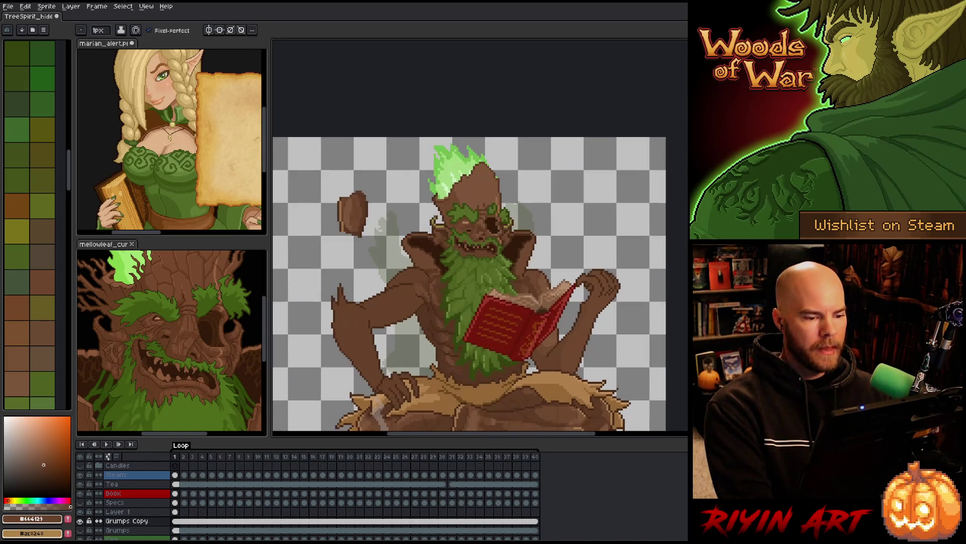
scroll(524, 224, up, 2)
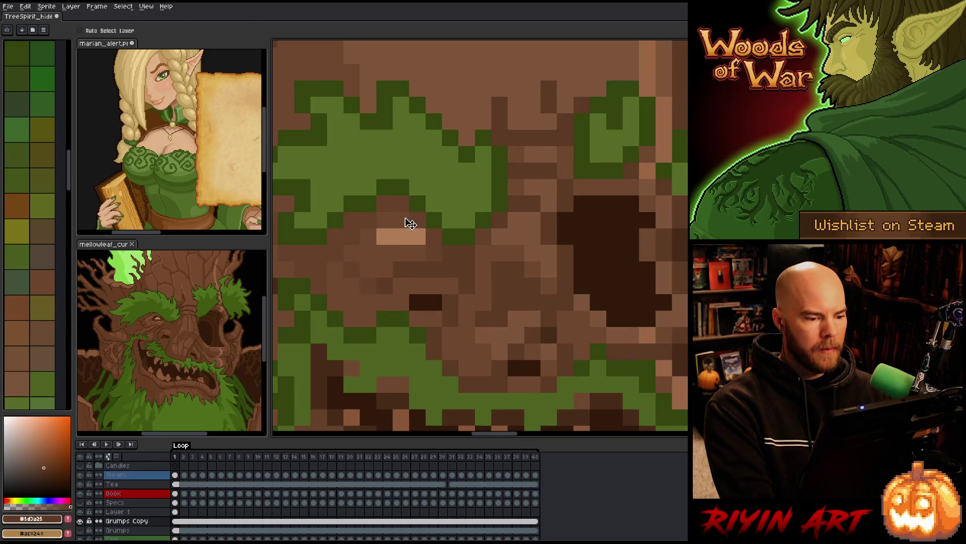
alt+click(401, 204)
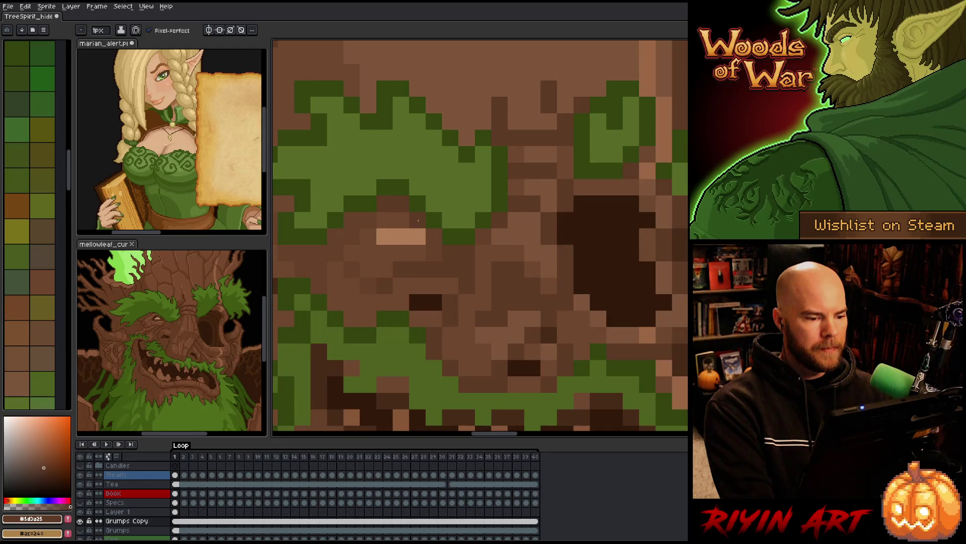
scroll(446, 233, down, 5)
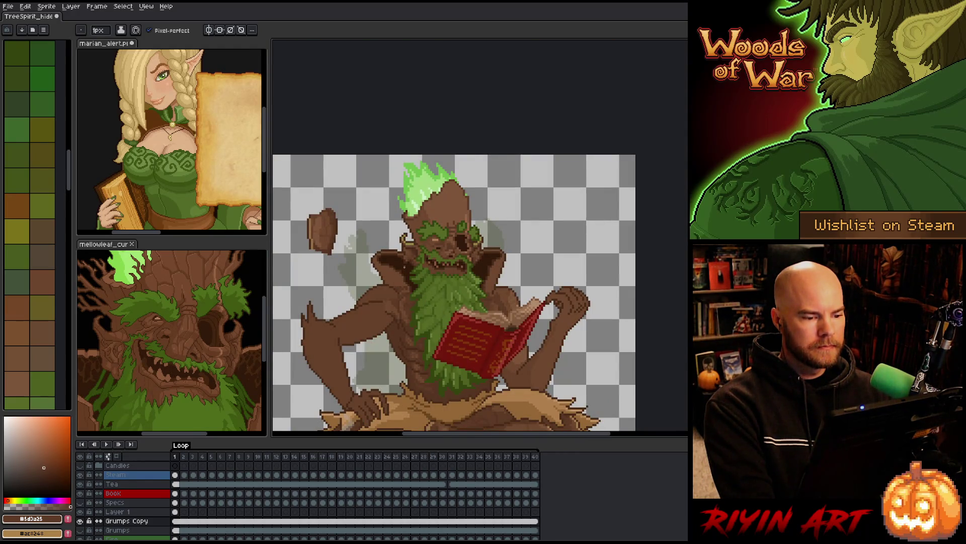
scroll(410, 261, up, 5)
alt+click(436, 207)
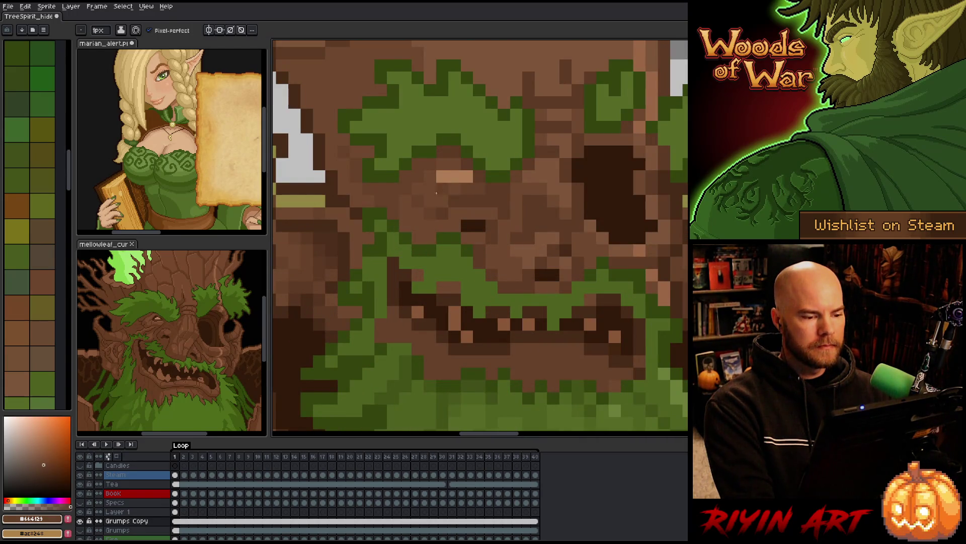
scroll(419, 213, down, 2)
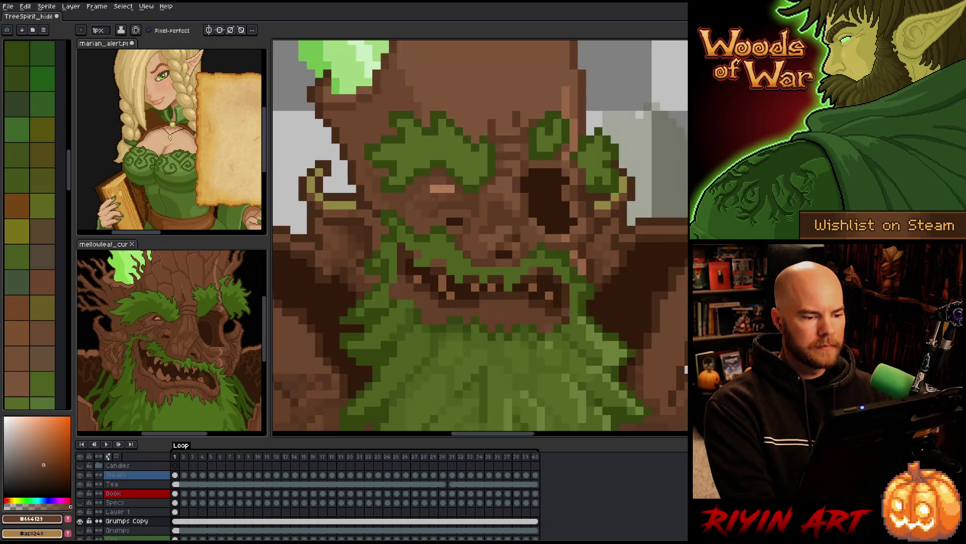
scroll(427, 196, up, 3)
alt+click(422, 215)
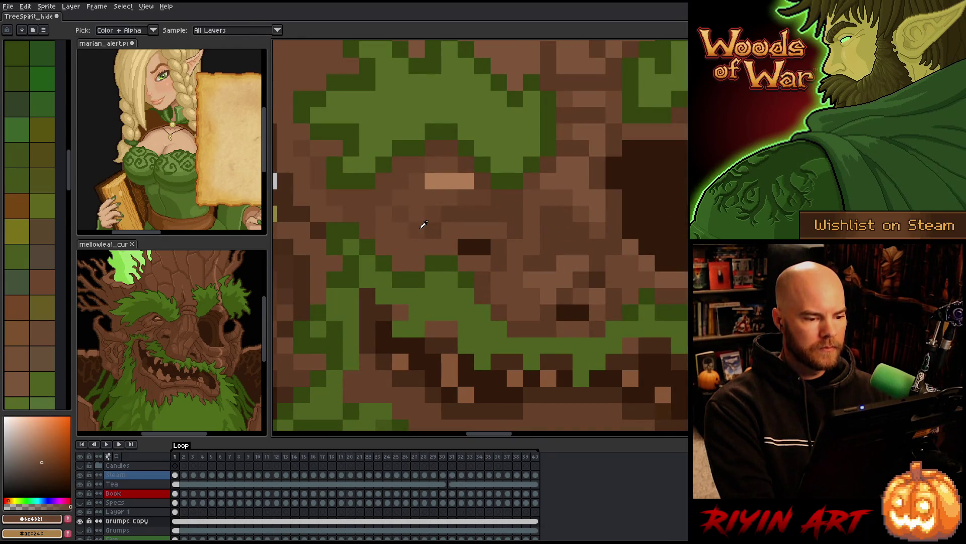
- Paint the eye socket a few pixels further left in dark brown
alt+click(388, 214)
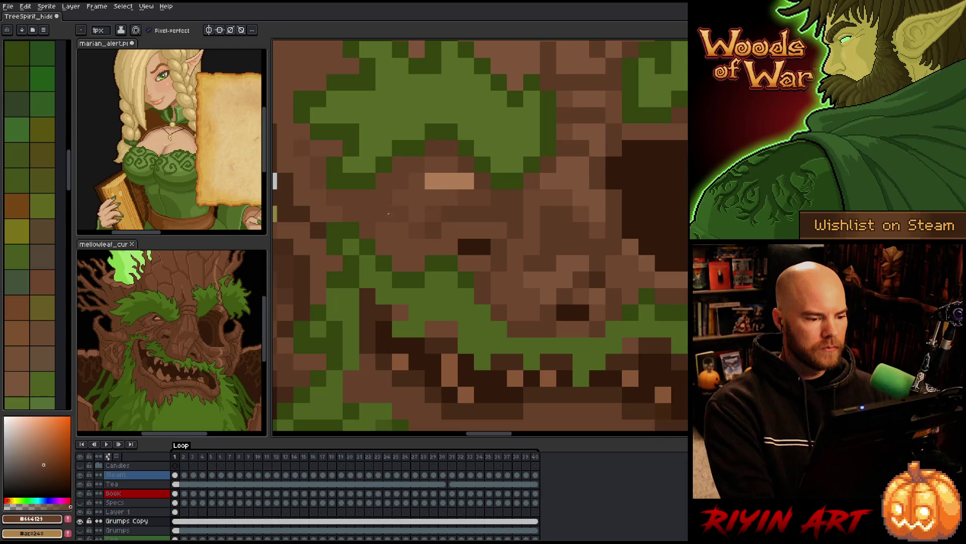
alt+click(425, 195)
scroll(367, 259, down, 5)
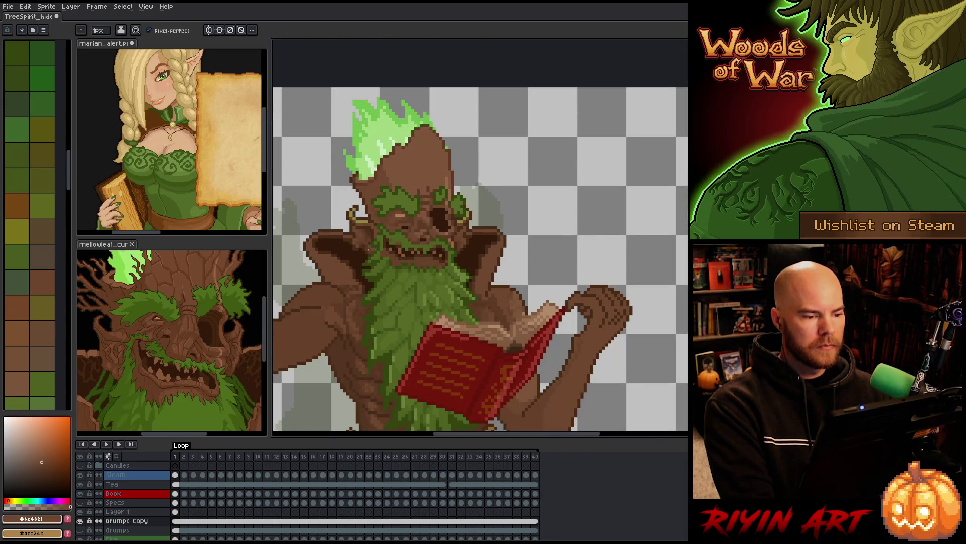
scroll(382, 226, up, 5)
alt+click(427, 194)
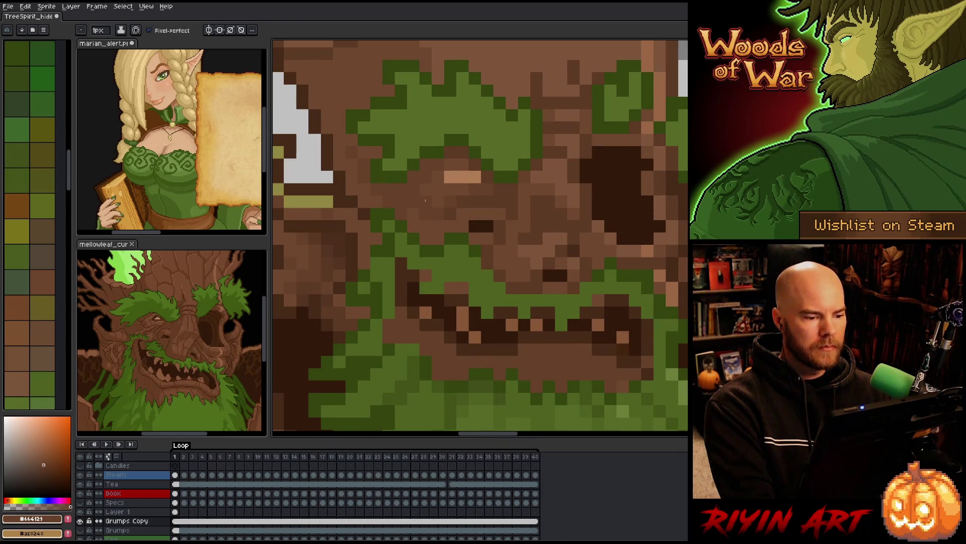
scroll(436, 190, down, 5)
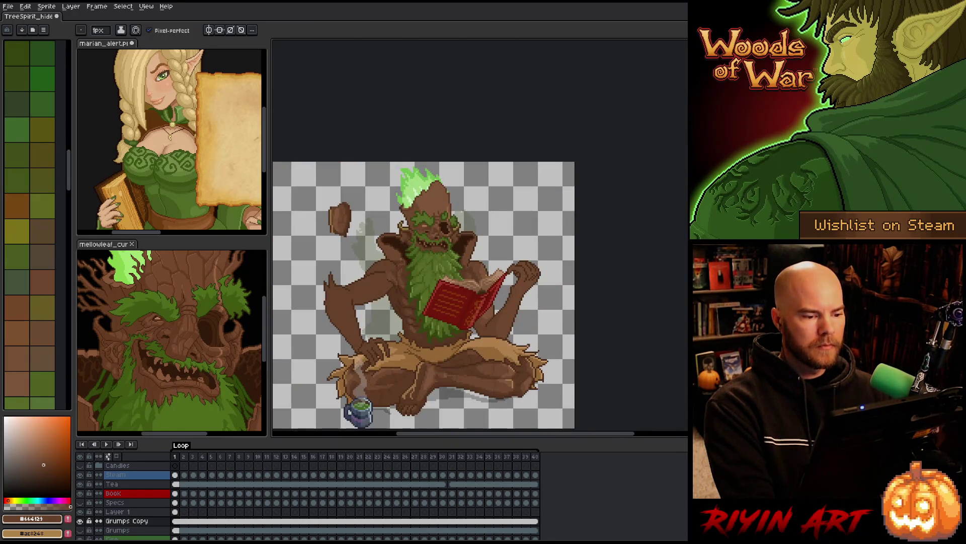
scroll(412, 243, up, 3)
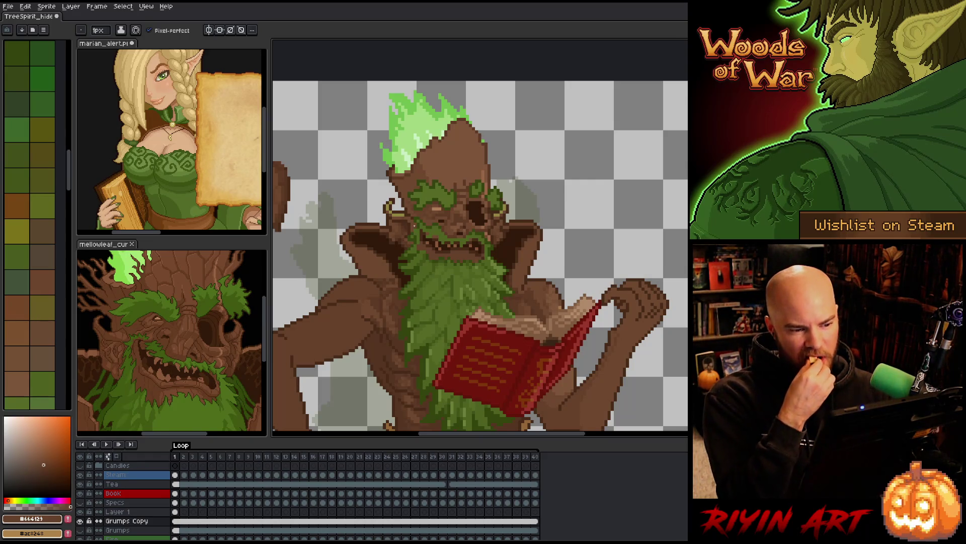
scroll(475, 201, up, 5)
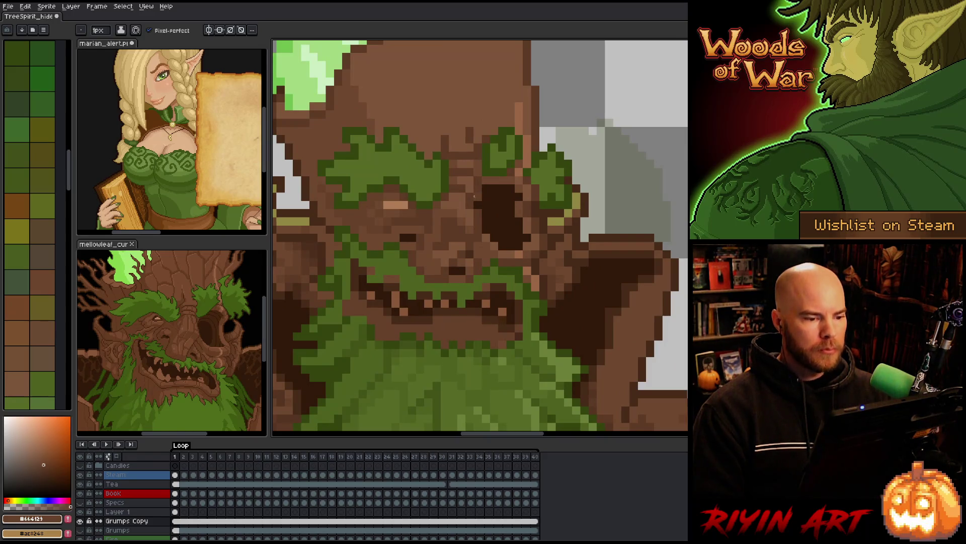
drag(477, 199, 473, 187)
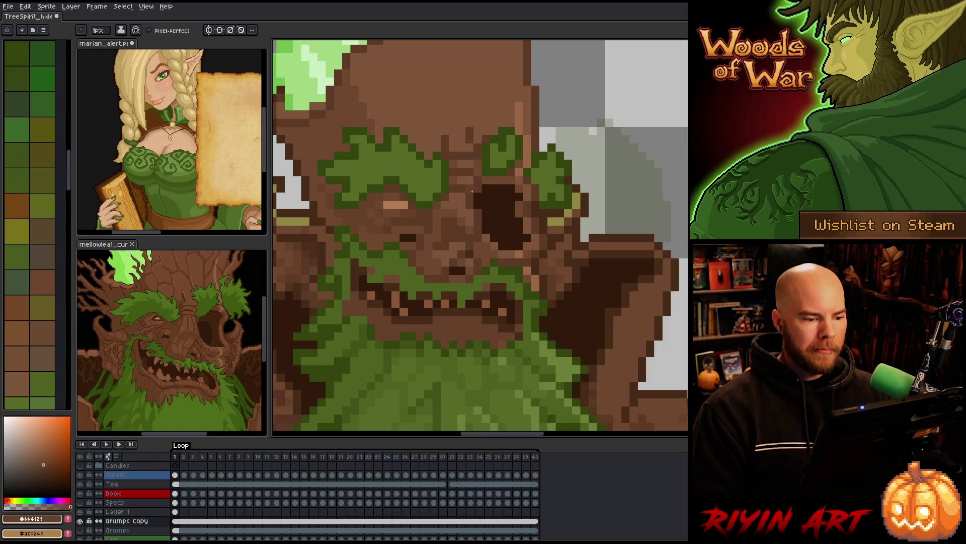
scroll(473, 191, down, 4)
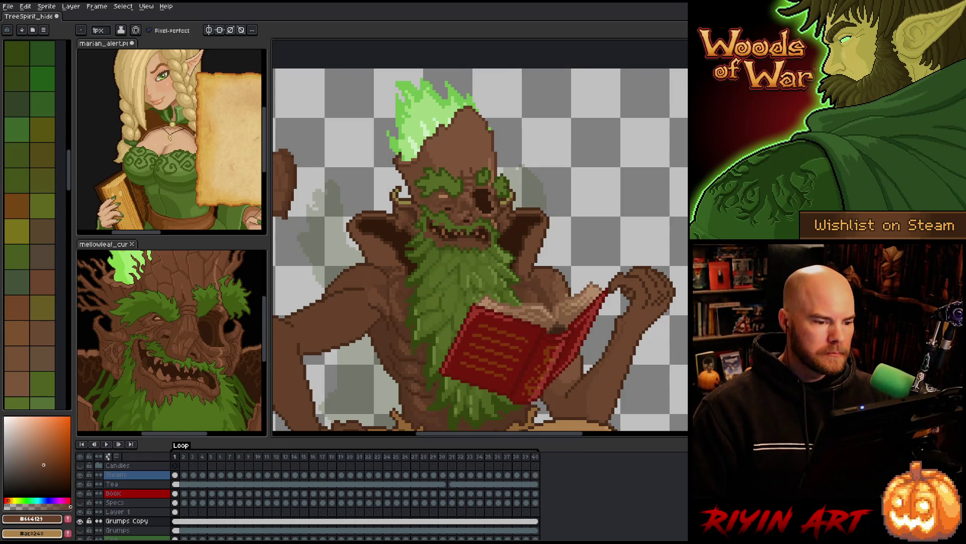
- Select a small rectangle around the eye socket and clear it
scroll(473, 196, up, 3)
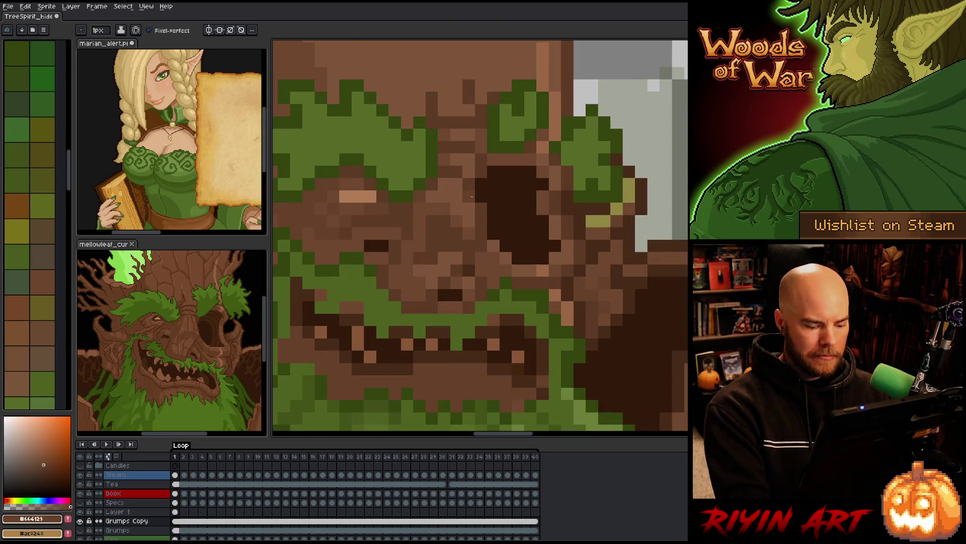
key(m)
drag(461, 176, 489, 204)
key(Delete)
key(b)
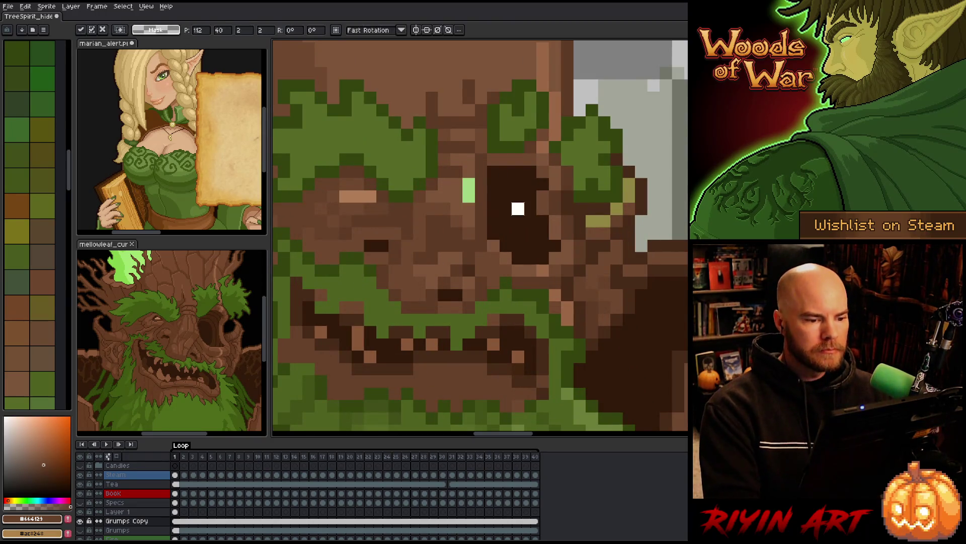
- Undo the stray green pixels and darken one pixel at the socket's lower-right
alt+click(469, 204)
key(ctrl+z)
alt+click(492, 167)
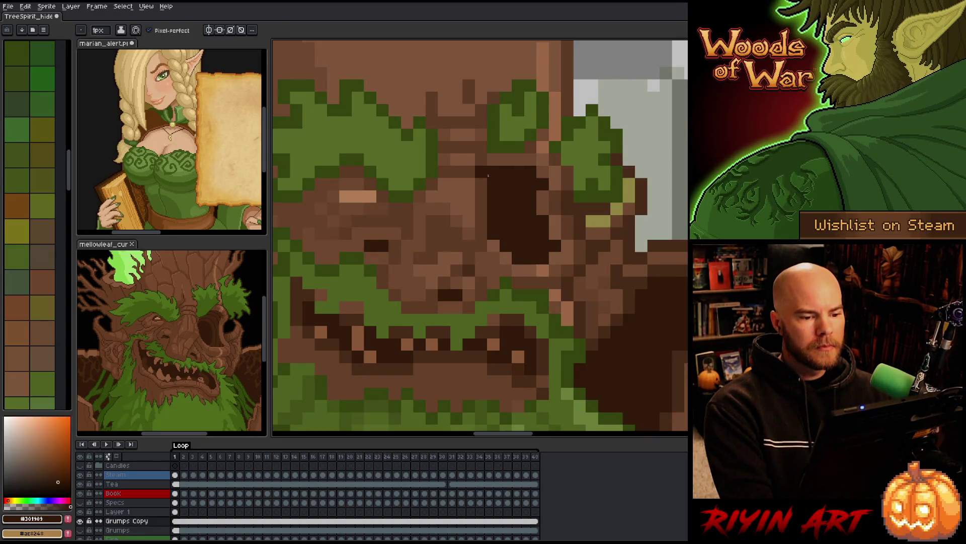
click(542, 172)
key(ctrl+z)
click(555, 253)
- Sample the head's mid brown and a darker face brown
scroll(554, 253, down, 5)
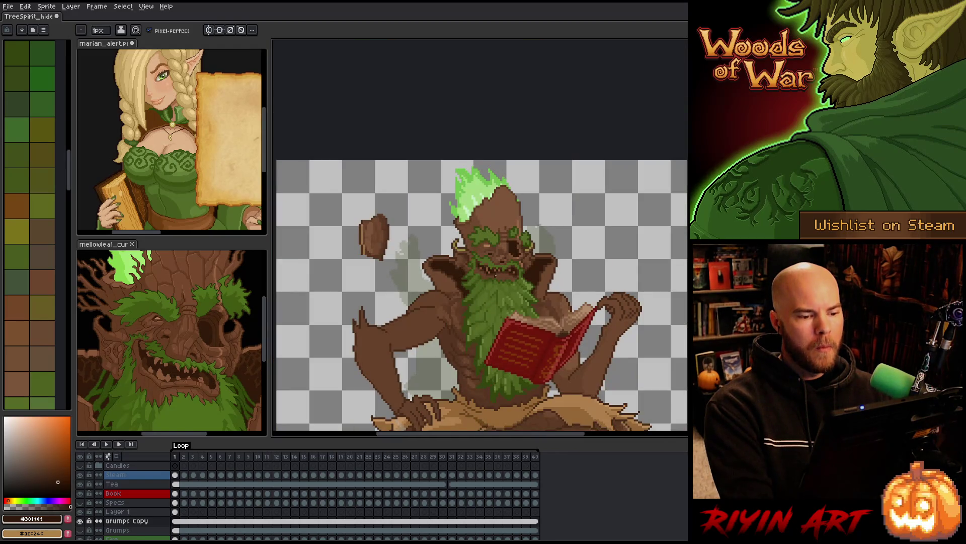
scroll(504, 263, up, 5)
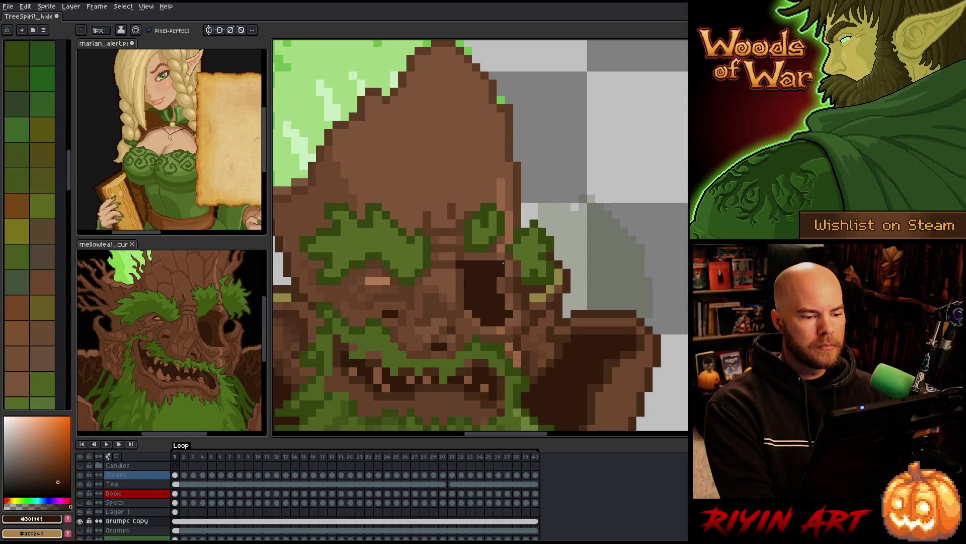
scroll(503, 262, down, 5)
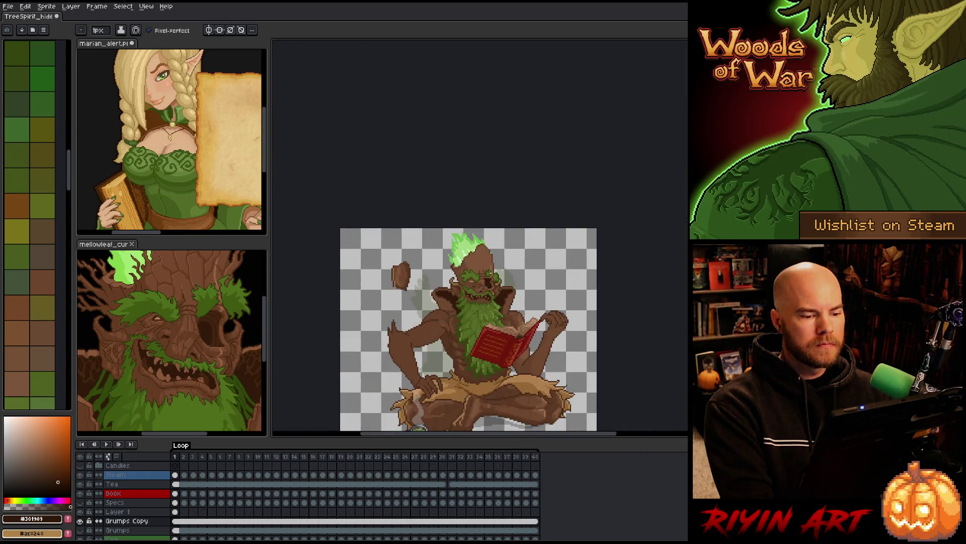
scroll(468, 262, up, 5)
alt+click(465, 299)
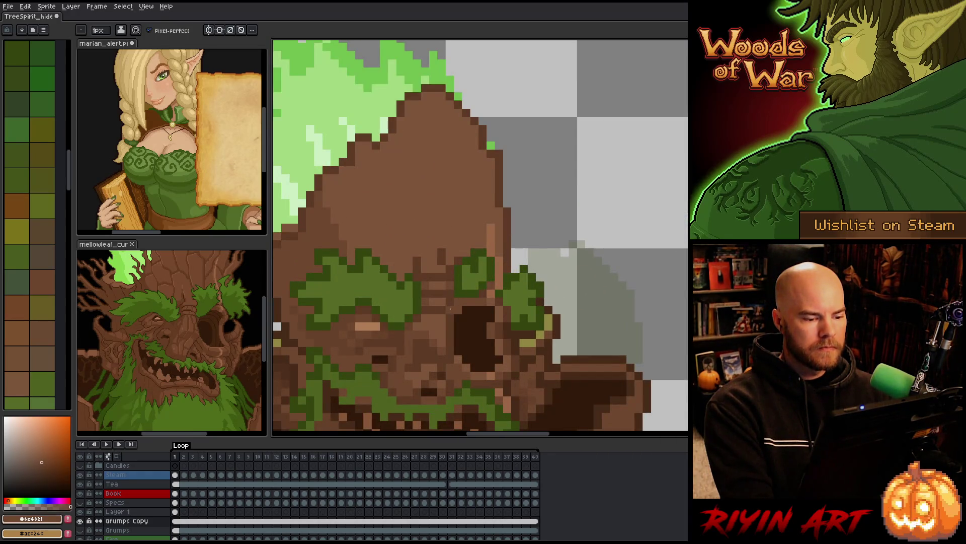
key(i)
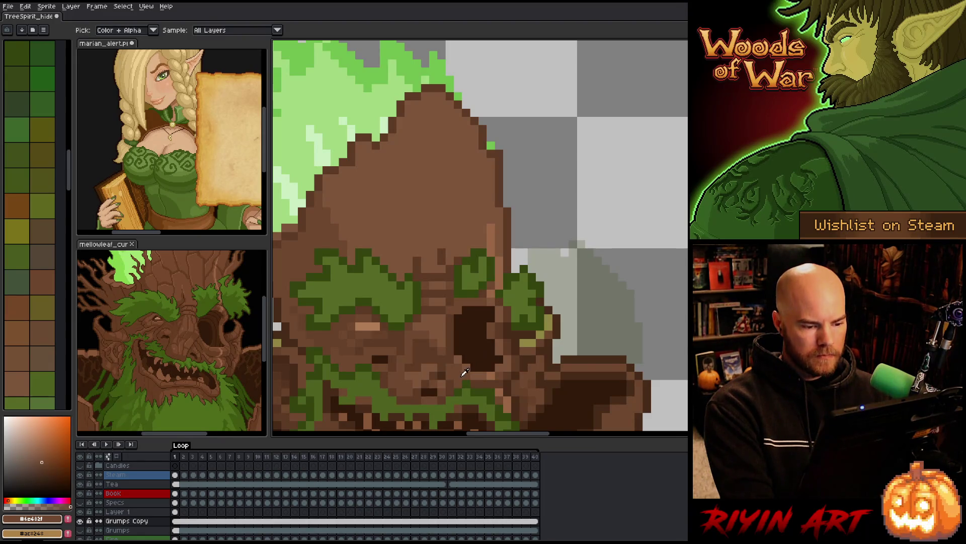
key(b)
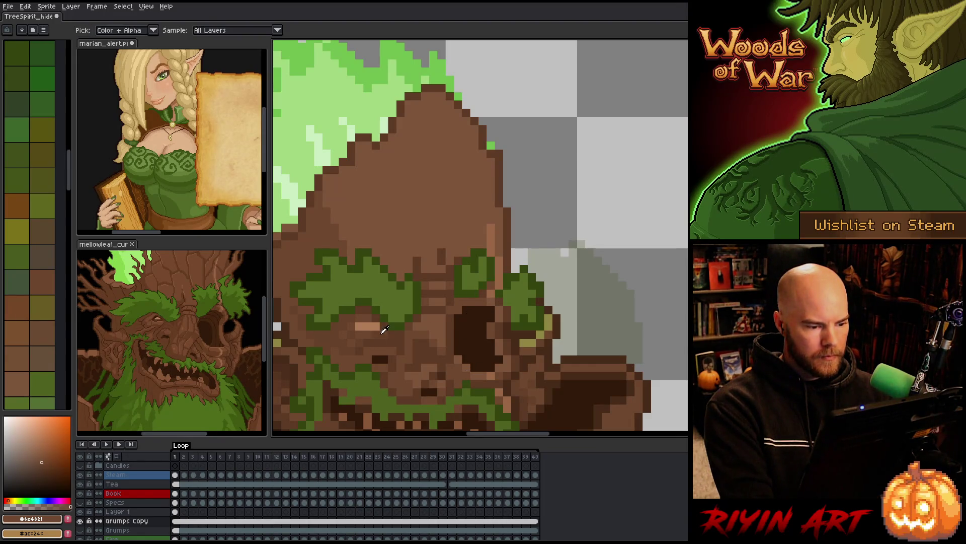
alt+click(451, 311)
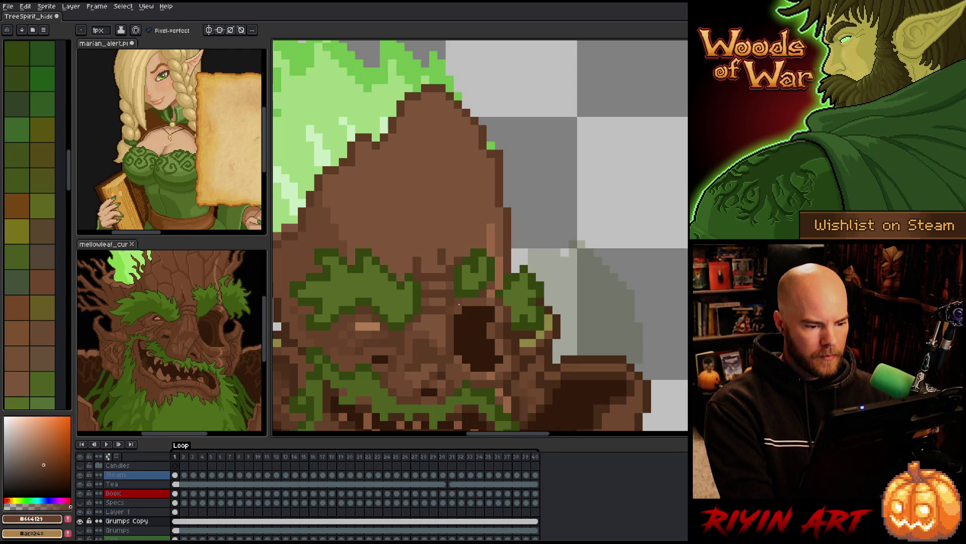
- Sample deeper and lighter browns from the face
scroll(389, 326, down, 4)
scroll(417, 332, up, 3)
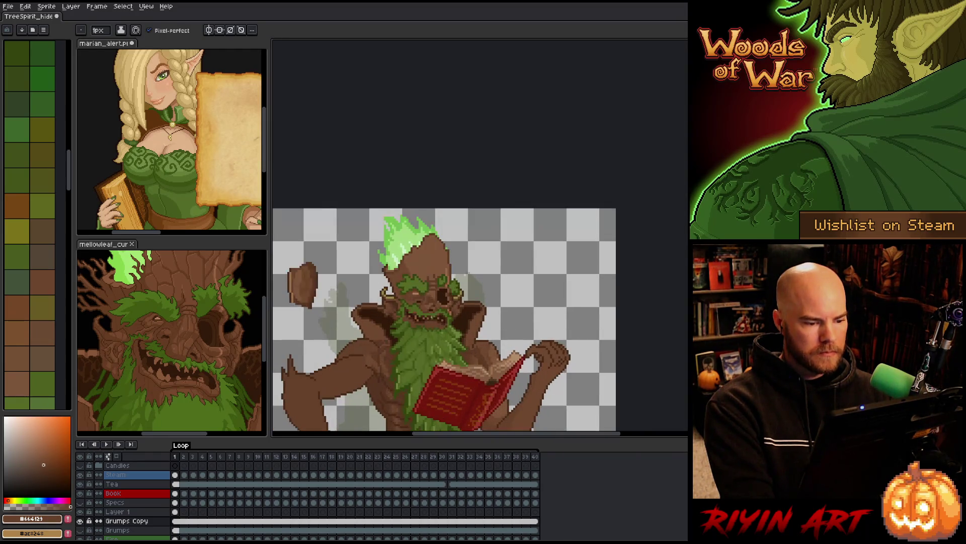
scroll(521, 271, up, 2)
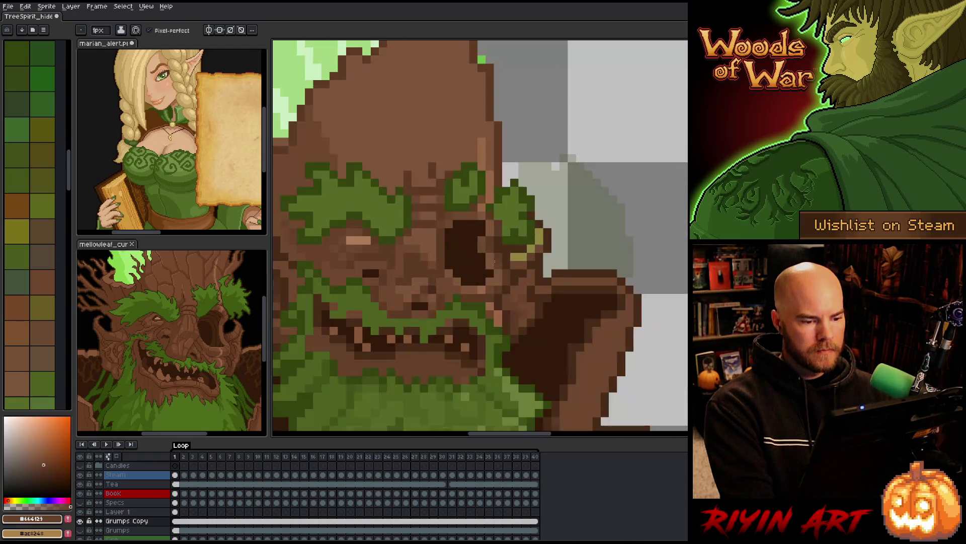
scroll(457, 232, down, 2)
scroll(454, 261, up, 3)
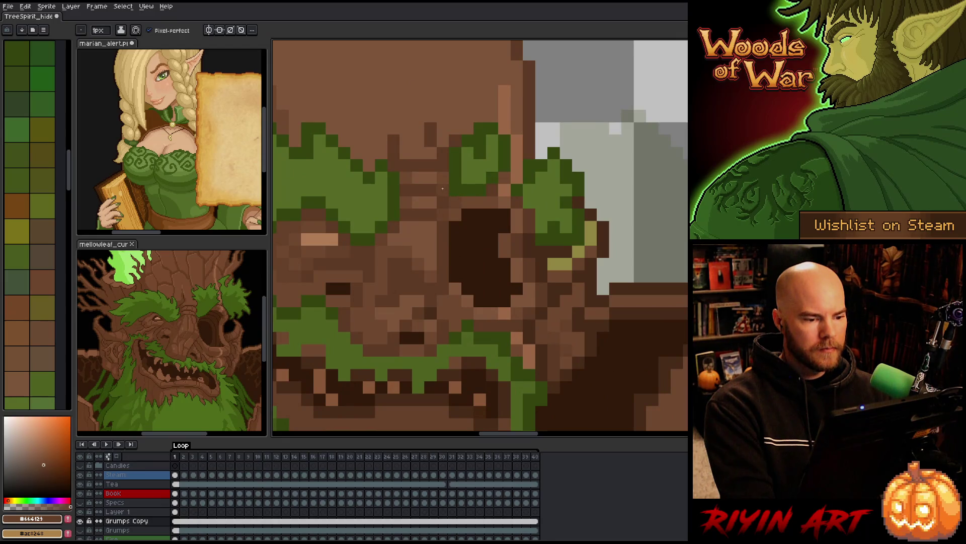
alt+click(445, 176)
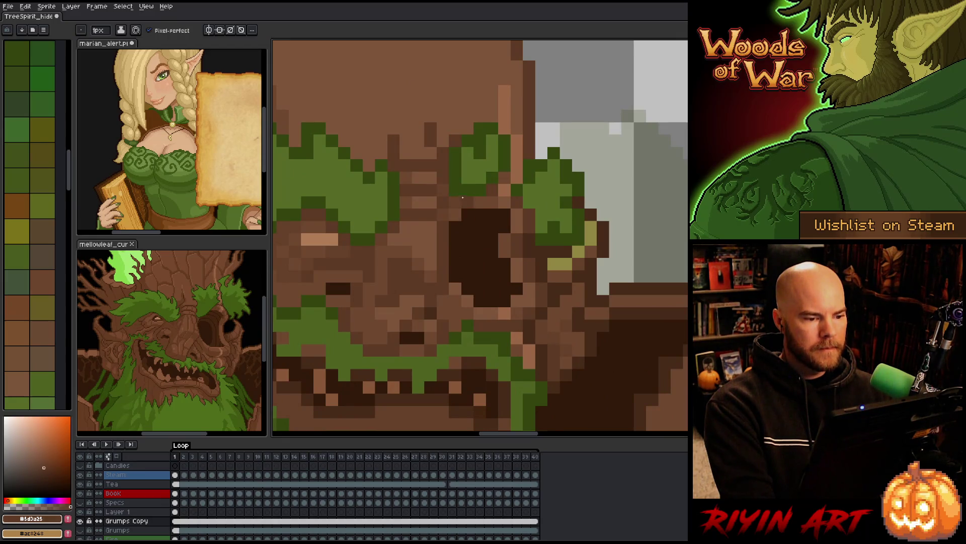
alt+click(436, 212)
scroll(436, 213, down, 3)
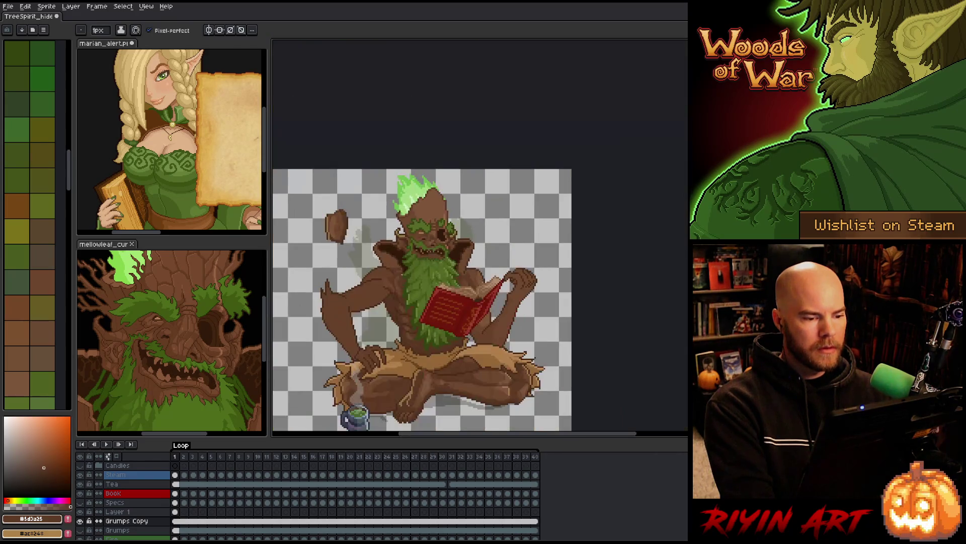
scroll(393, 291, up, 1)
scroll(446, 209, up, 3)
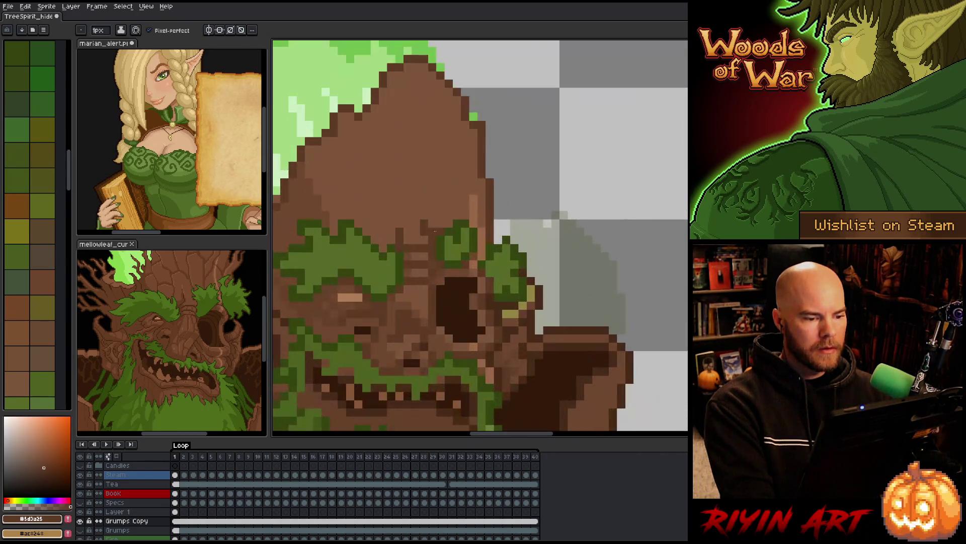
alt+click(431, 235)
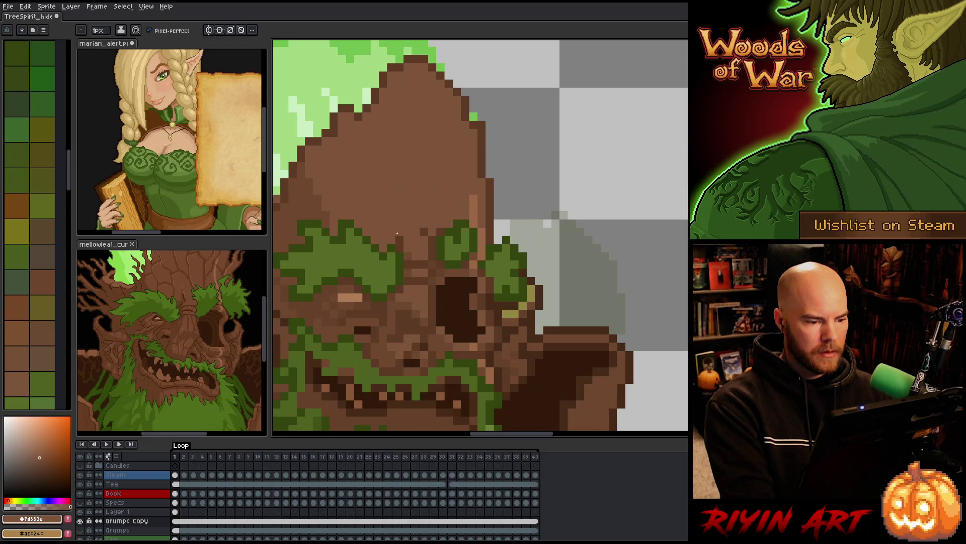
scroll(399, 233, down, 5)
scroll(453, 227, up, 3)
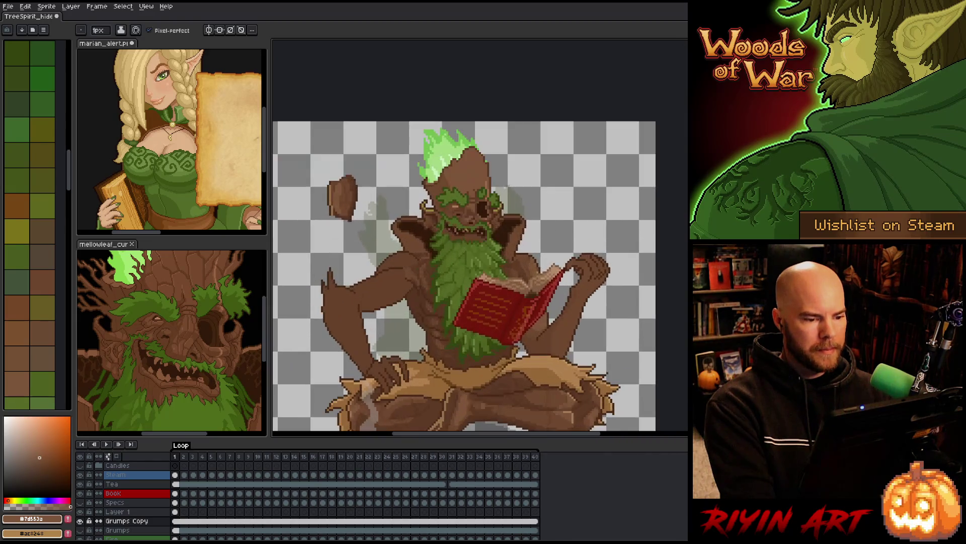
- Save the tree spirit sprite with Ctrl+S
key(ctrl+s)
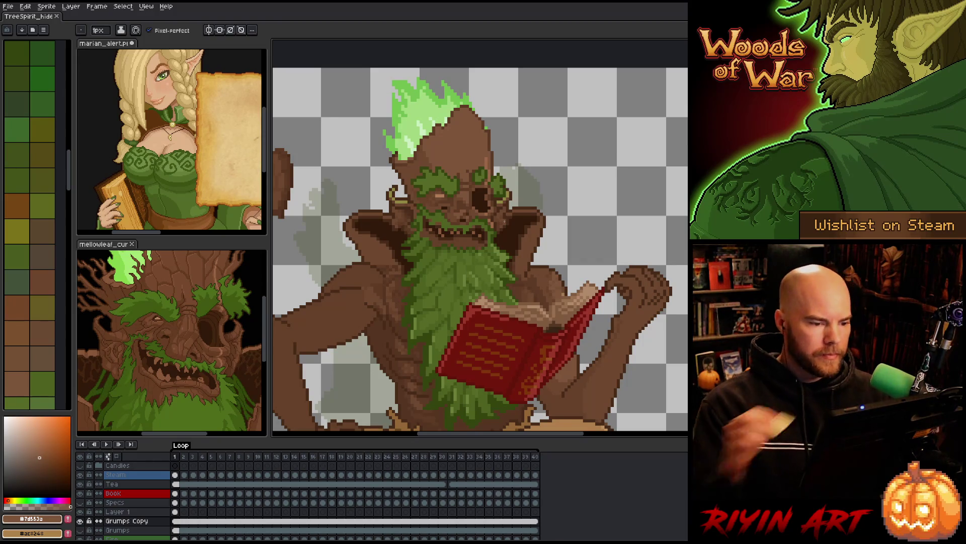
scroll(464, 233, down, 2)
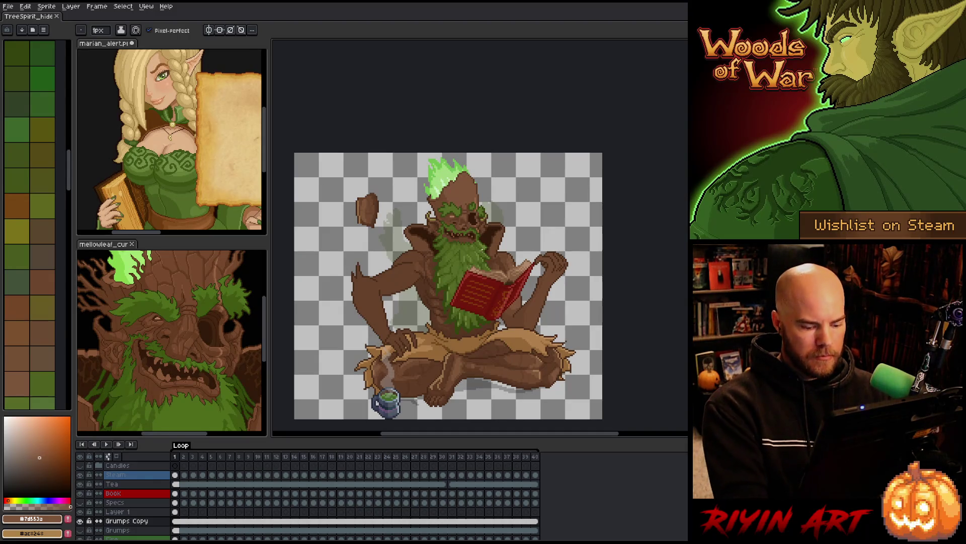
scroll(171, 290, down, 1)
- Reposition the Mellowleaf reference and select the flame hair atop the head, excluding the left flame
mouse_move(171, 291)
mouse_down()
mouse_move(184, 326)
mouse_move(183, 302)
mouse_up()
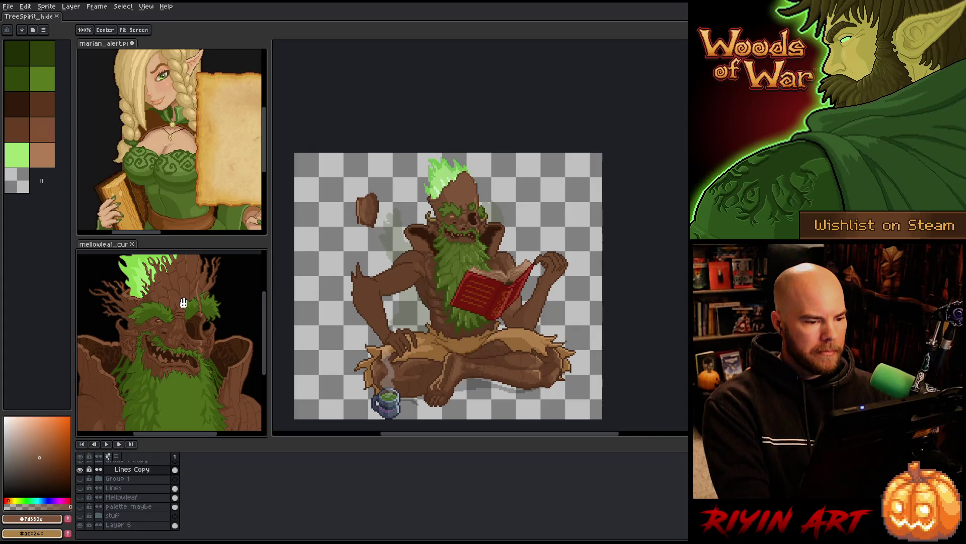
scroll(450, 187, up, 3)
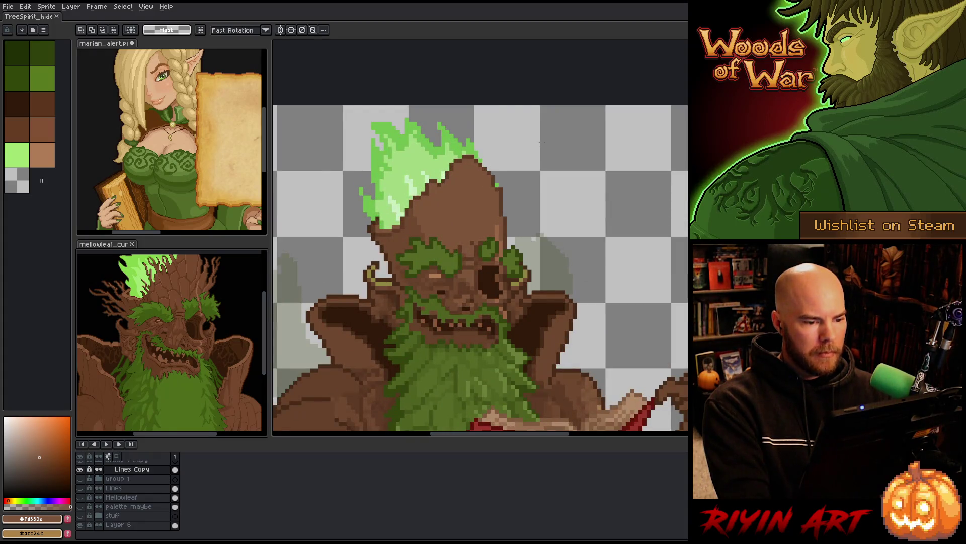
mouse_move(562, 136)
mouse_down()
mouse_move(471, 209)
mouse_move(428, 230)
mouse_up()
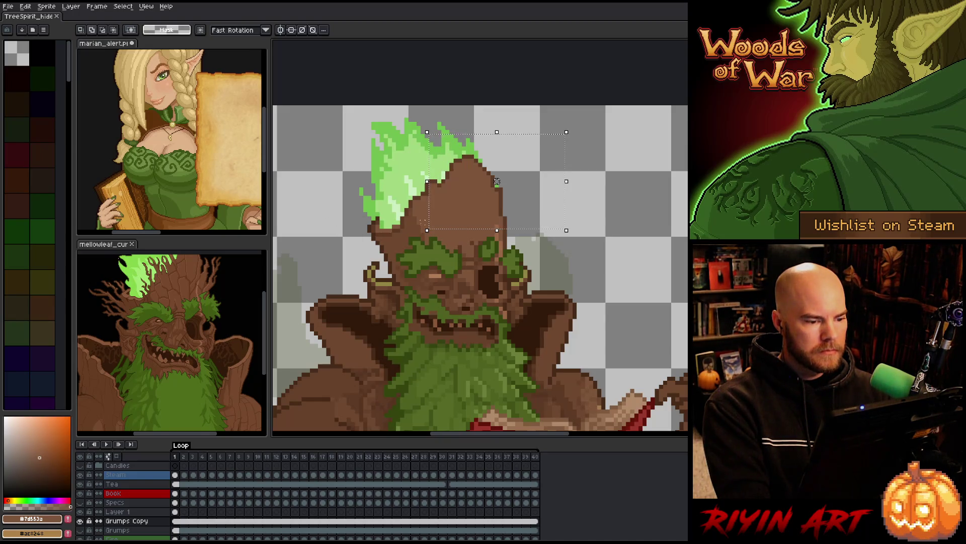
drag(377, 155, 549, 225)
mouse_move(360, 237)
mouse_down()
mouse_move(397, 168)
mouse_move(390, 116)
mouse_up()
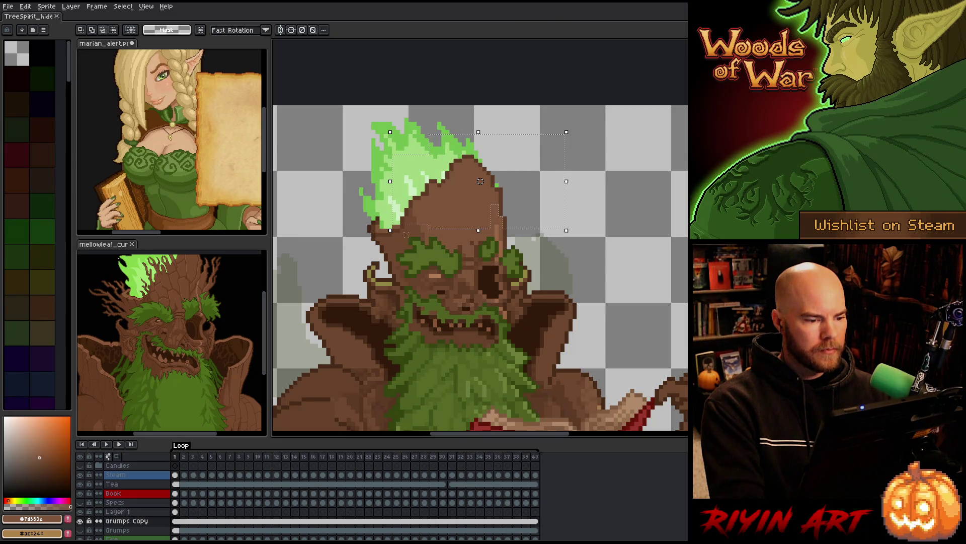
- Move the selected hair down two pixels and commit it in place
drag(481, 181, 481, 185)
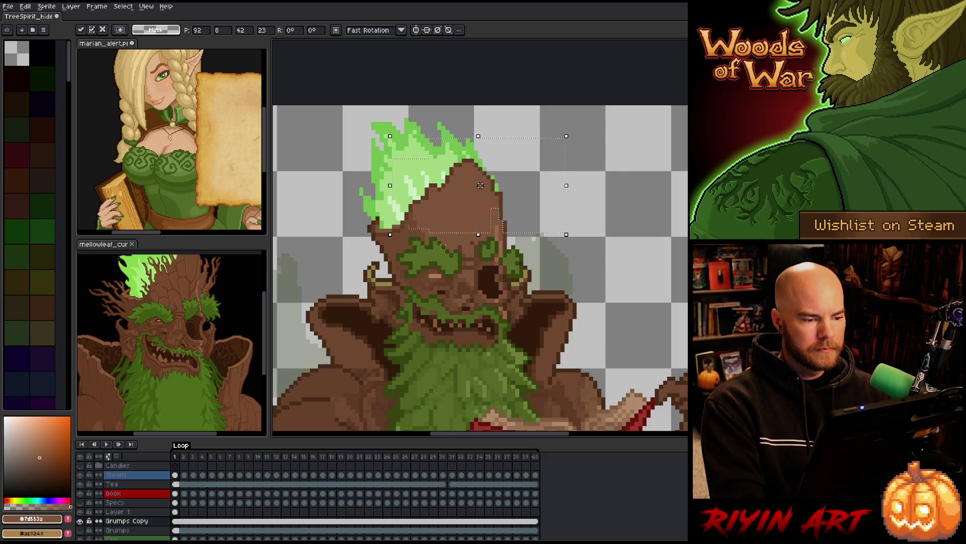
drag(480, 185, 481, 190)
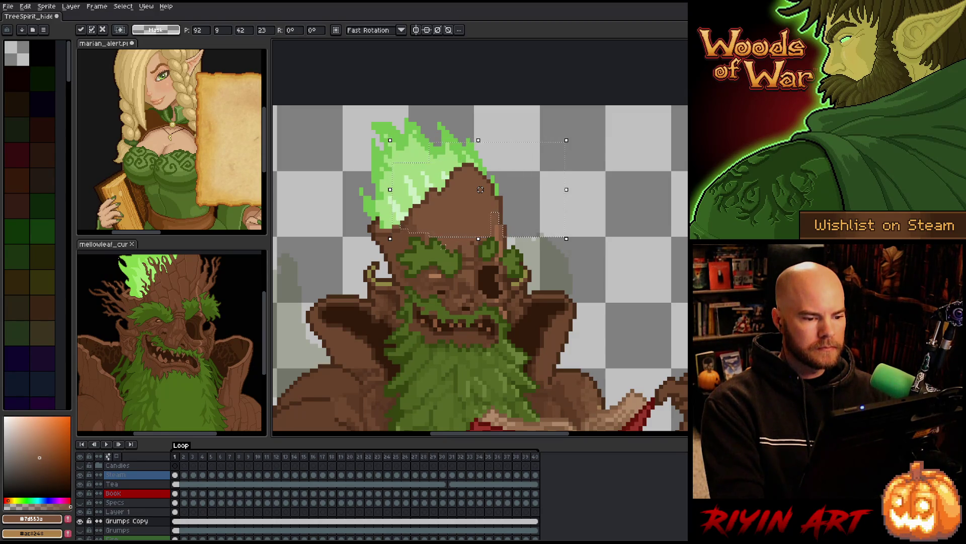
scroll(481, 189, down, 3)
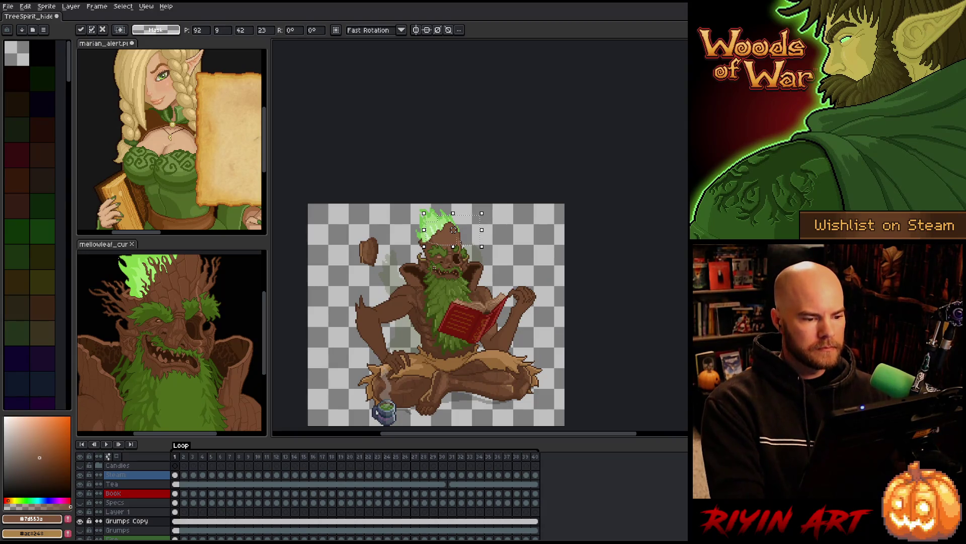
key(ctrl+d)
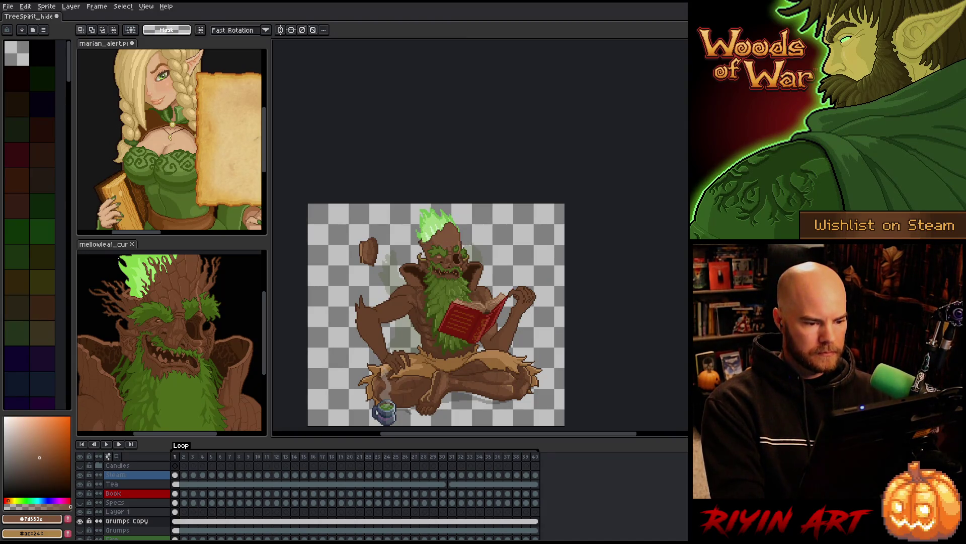
scroll(435, 239, up, 1)
scroll(434, 241, up, 2)
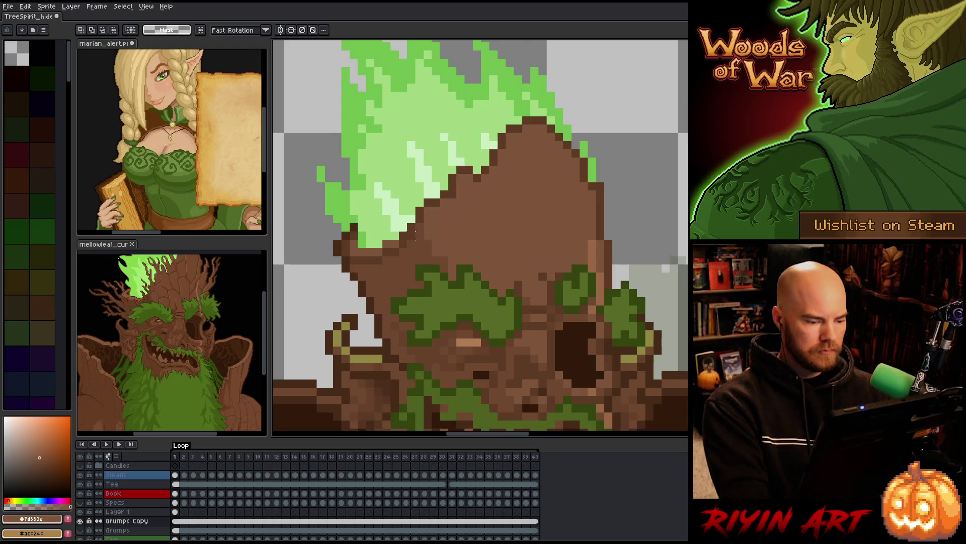
- Pan the canvas to show the whole sprite and the mug
key(b)
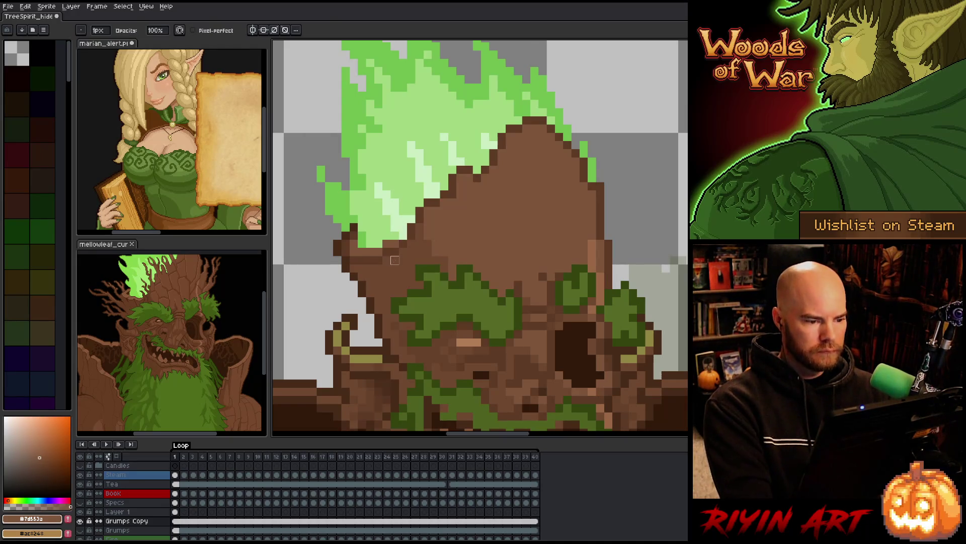
scroll(397, 239, down, 2)
scroll(397, 239, down, 2)
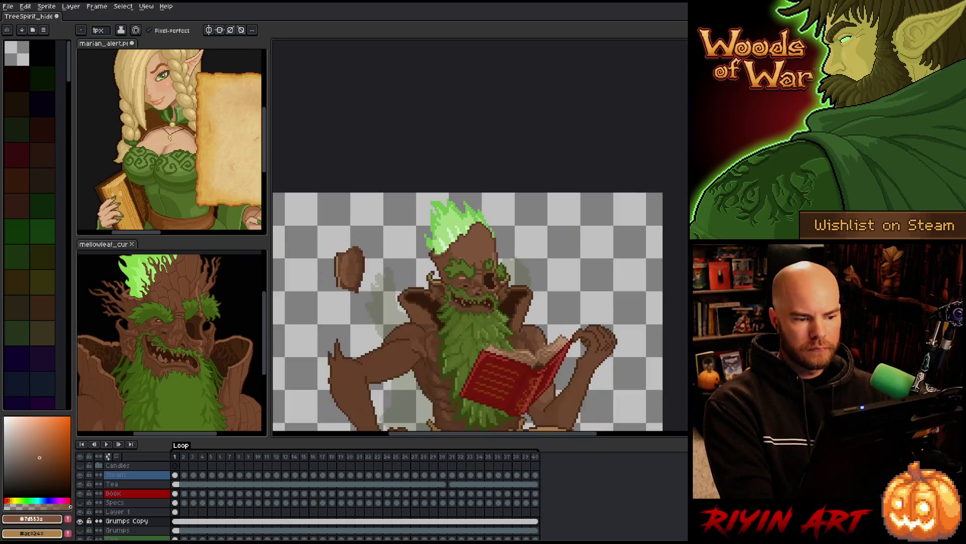
scroll(463, 252, up, 2)
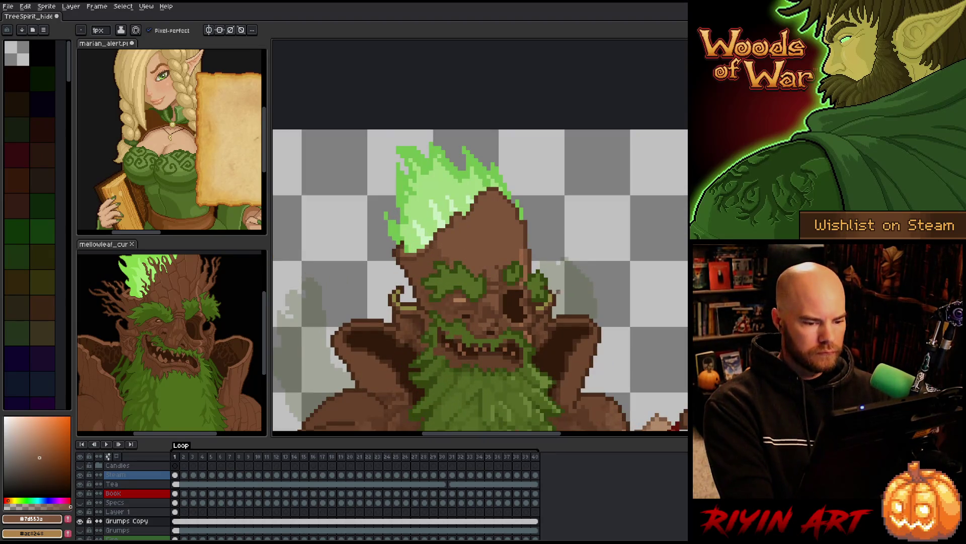
scroll(478, 282, down, 3)
key(space)
drag(560, 333, 495, 304)
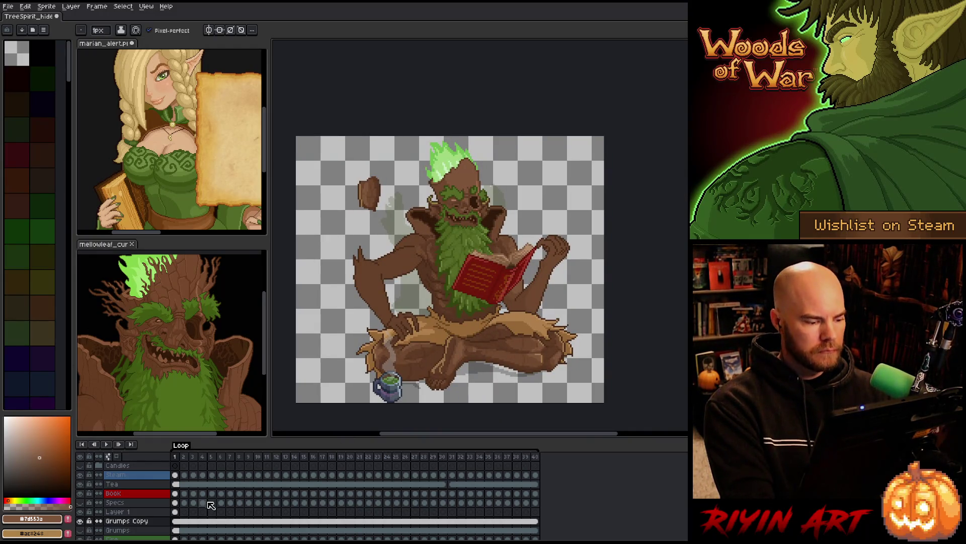
- Check Layer 1's contents across frames, then delete the unused Layer 1
click(177, 512)
click(81, 512)
click(81, 512)
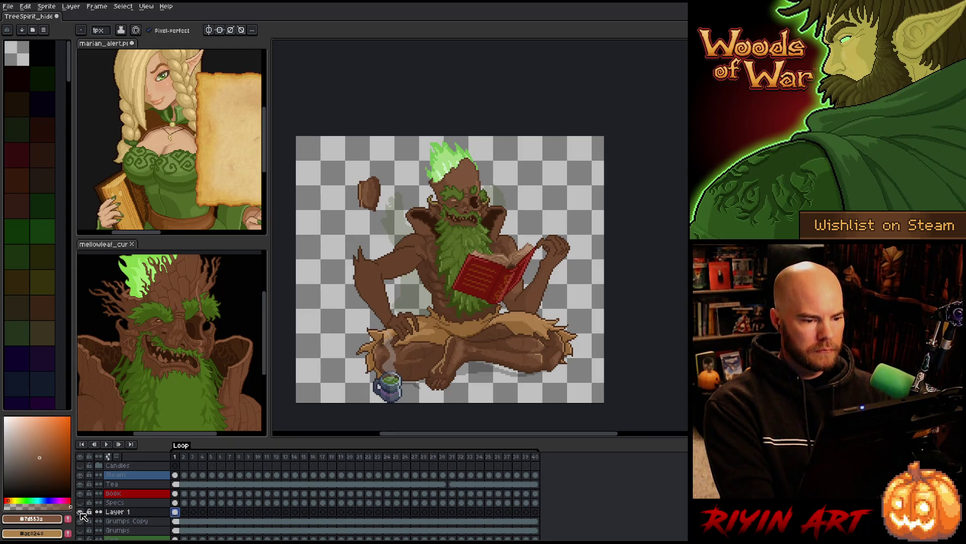
click(194, 511)
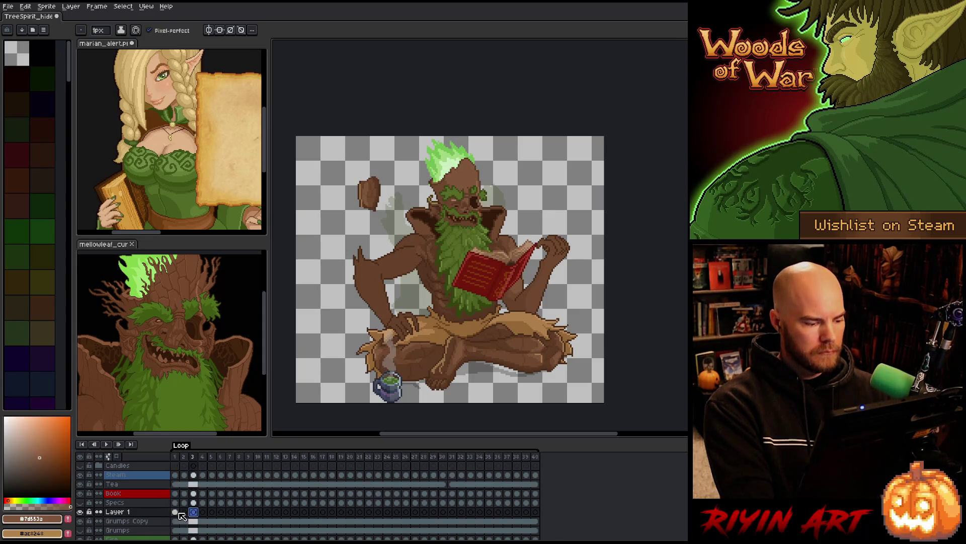
click(175, 511)
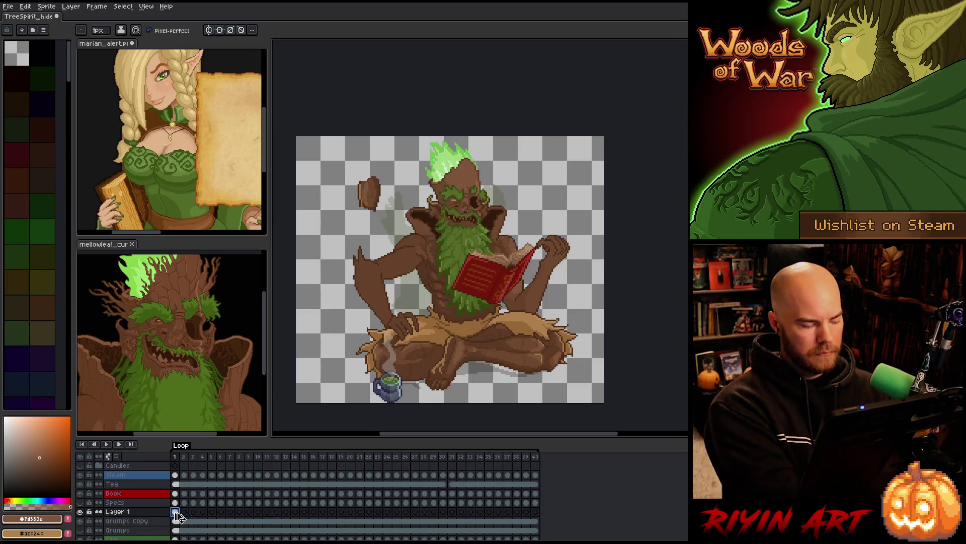
key(ctrl+e)
- Clear Grumps Copy cels 2–40, link the cels across all frames, and play the loop
mouse_move(183, 511)
mouse_down()
mouse_move(332, 502)
mouse_move(558, 512)
mouse_up()
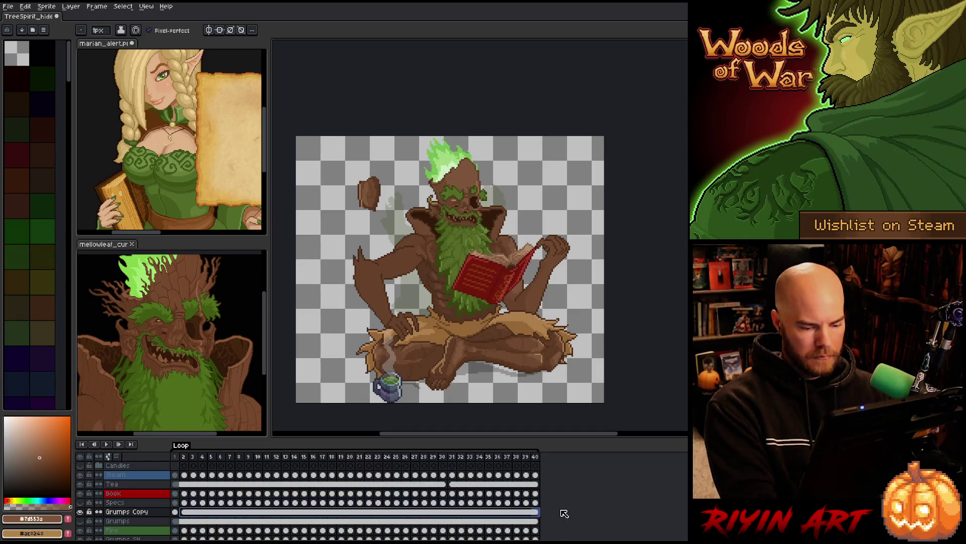
key(Delete)
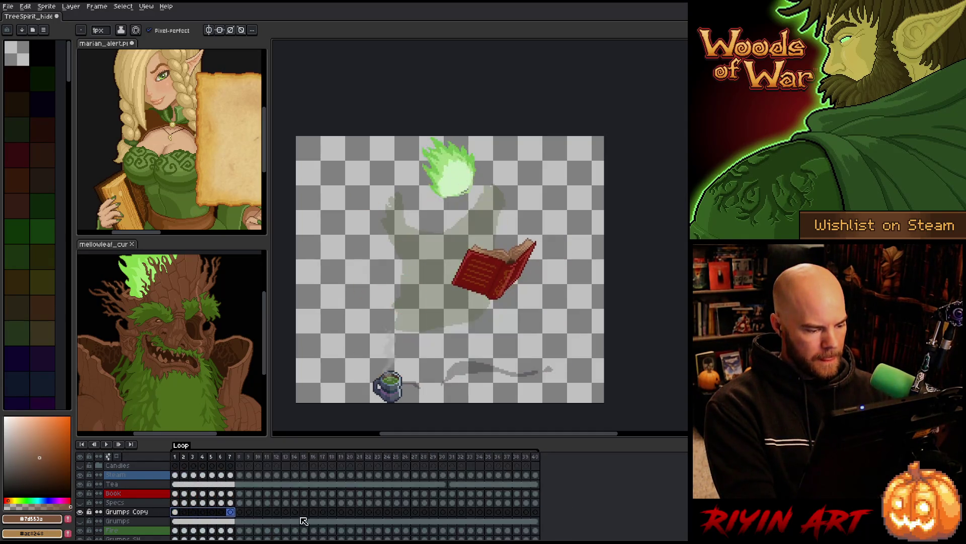
right_click(537, 512)
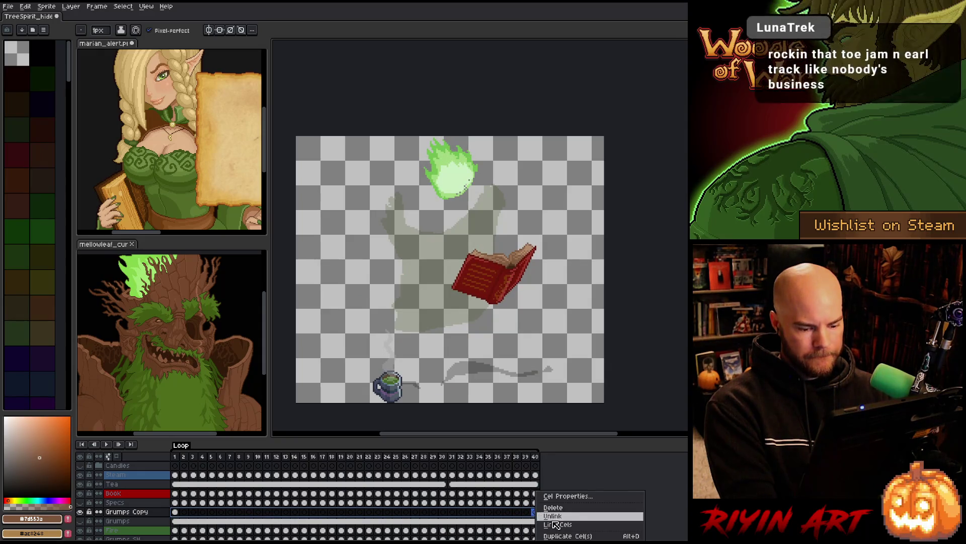
click(557, 524)
key(Return)
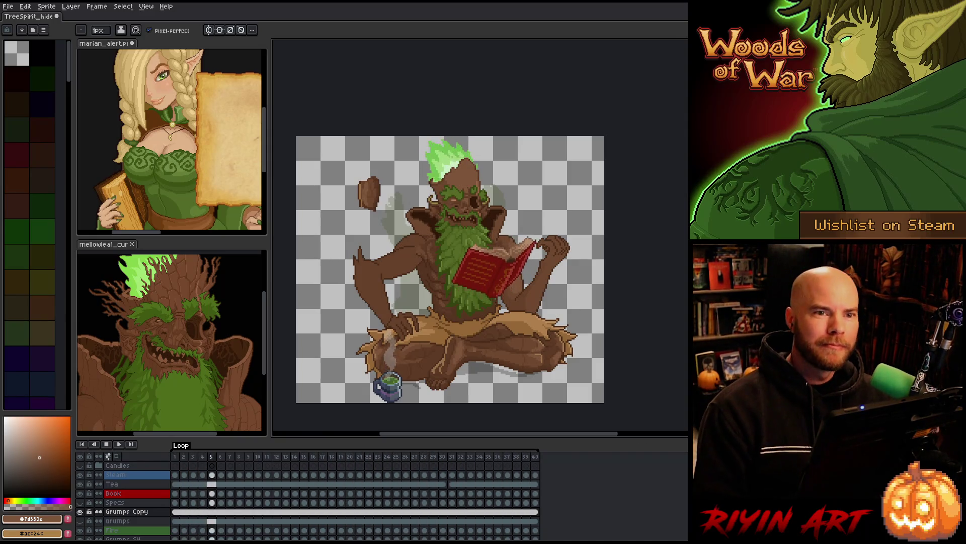
key(Return)
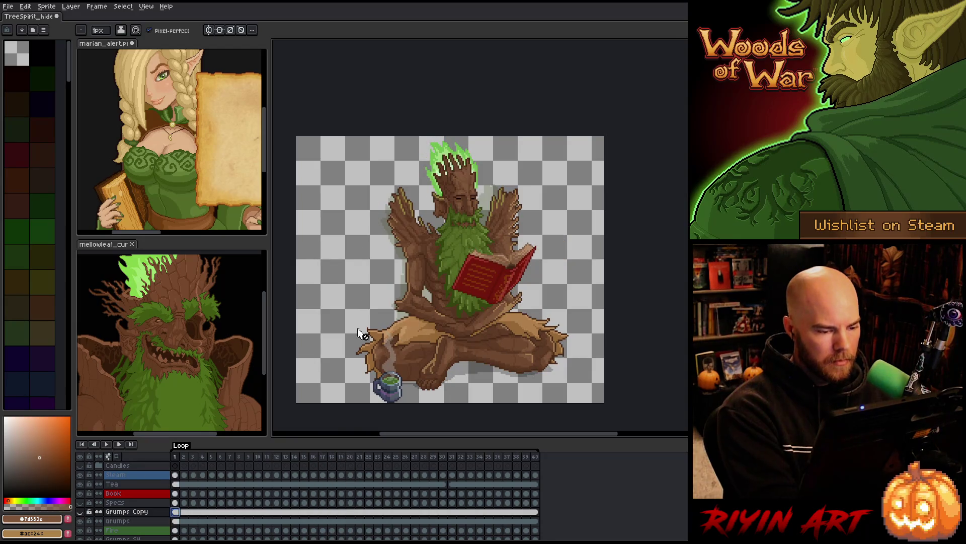
- Hide the book, tea mug and original pose, showing the Grumps Copy arms-out pose with branches
key(m)
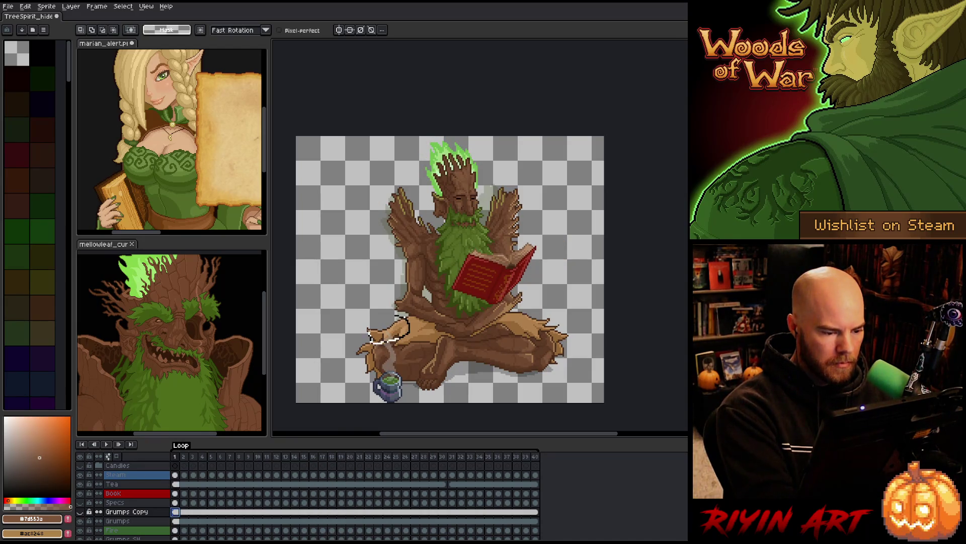
click(80, 494)
click(80, 484)
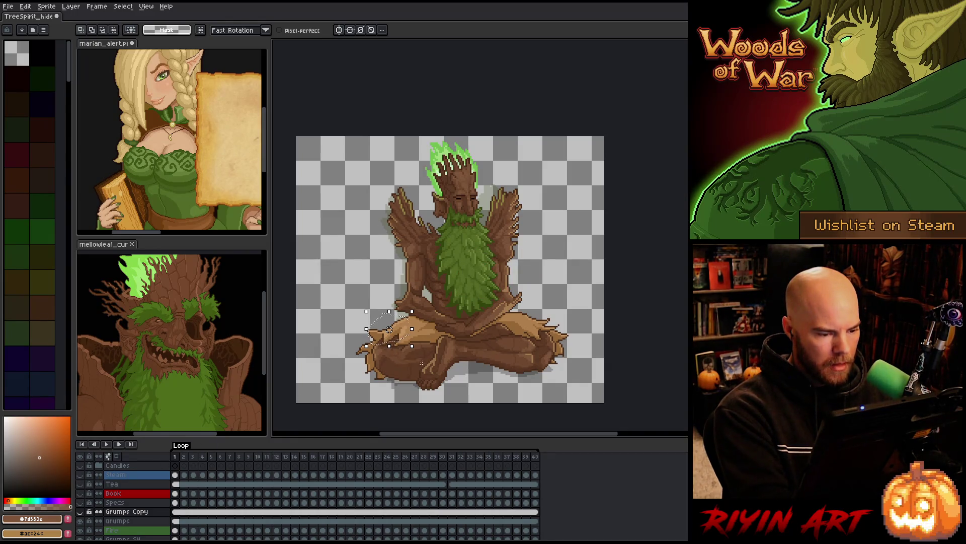
scroll(146, 506, down, 2)
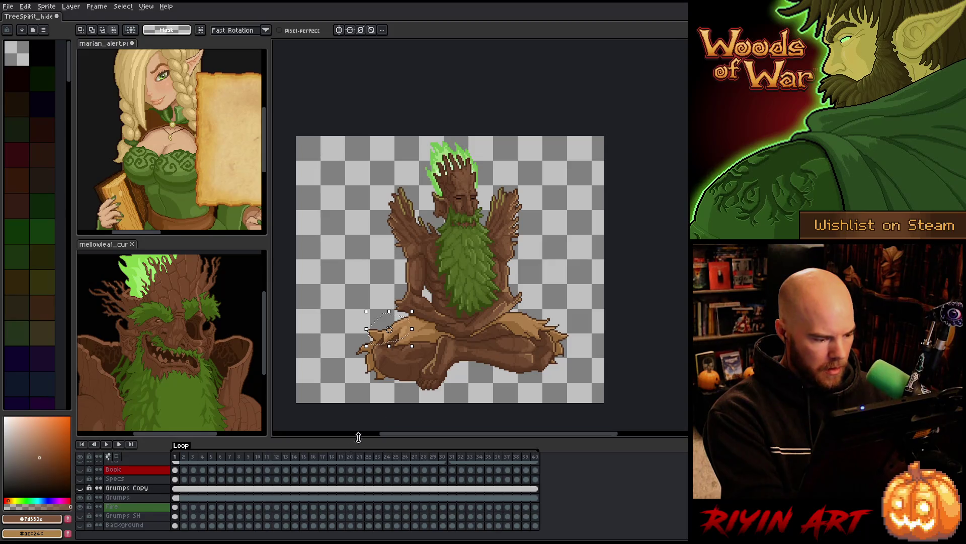
scroll(151, 511, up, 2)
click(80, 520)
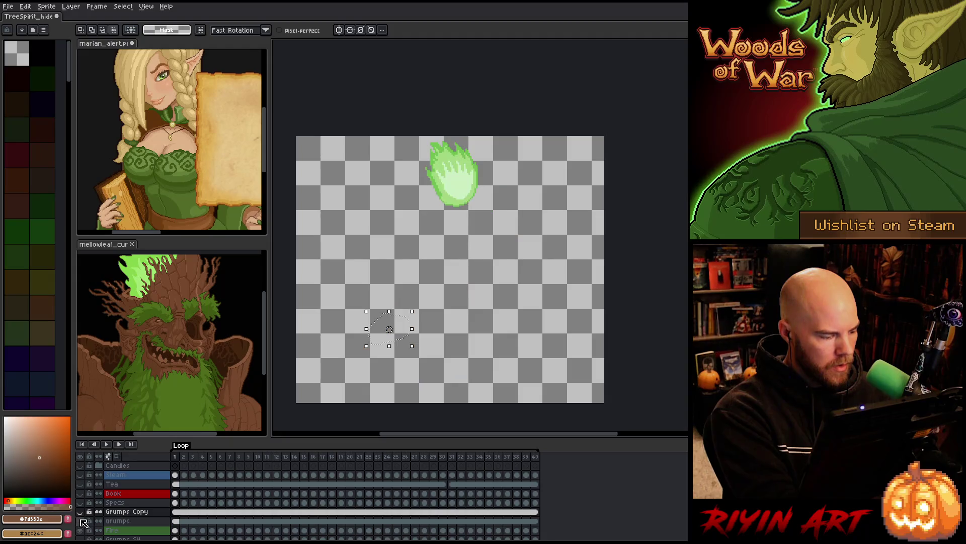
click(80, 512)
click(129, 511)
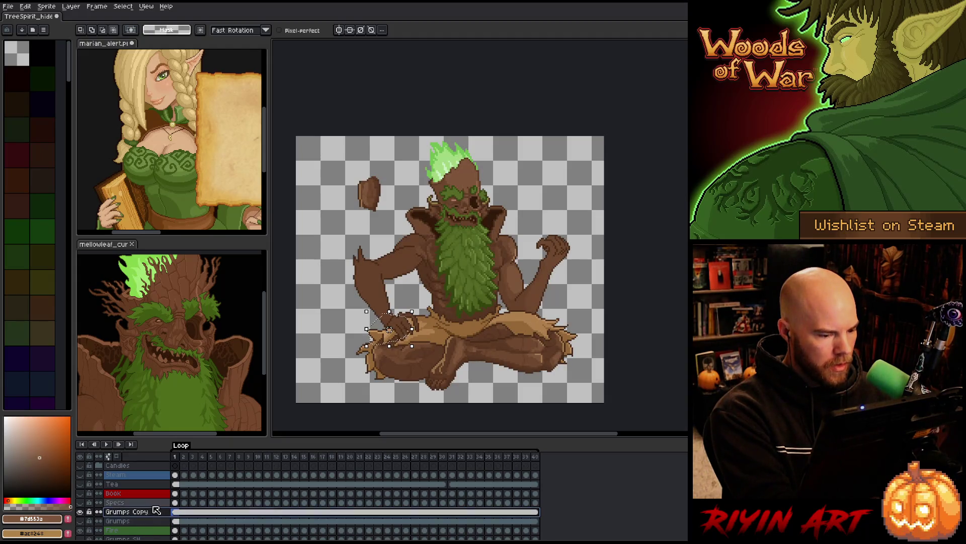
click(80, 529)
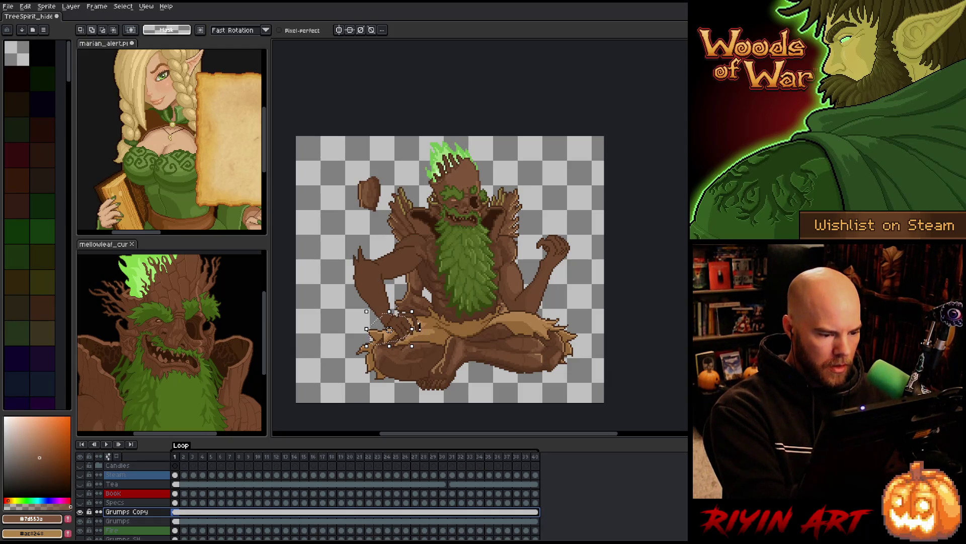
- Widen the selection around the hand on the knee and compare the Grumps and Grumps Copy poses
drag(411, 325, 423, 329)
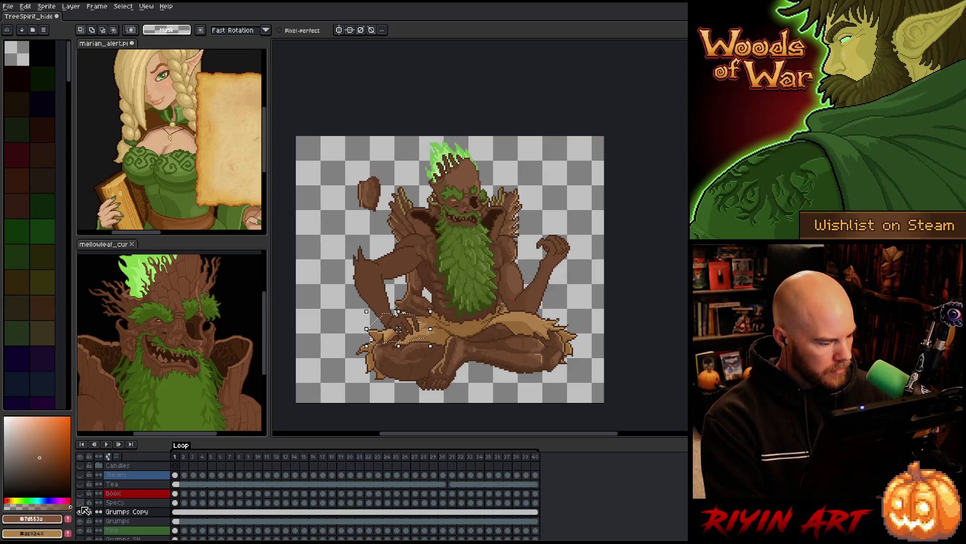
drag(85, 511, 80, 520)
click(180, 522)
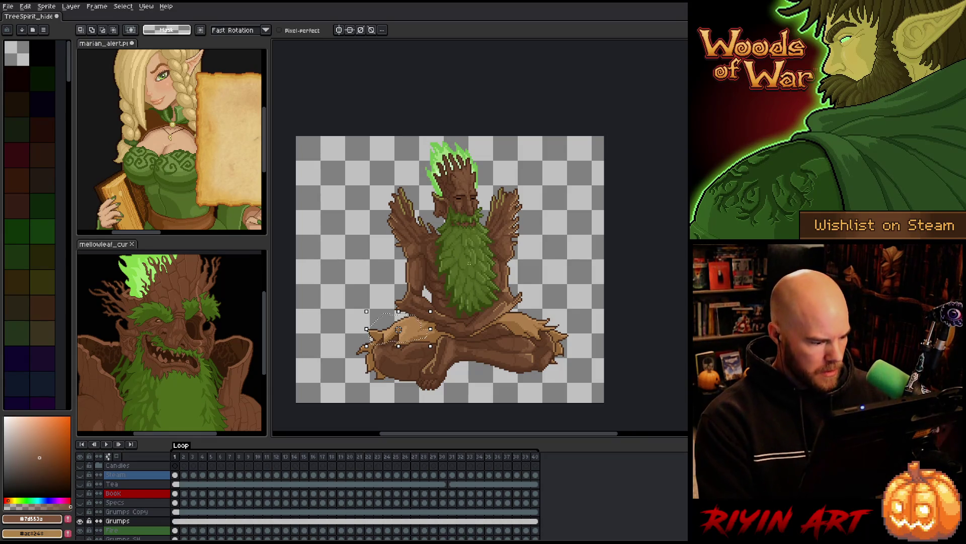
drag(80, 520, 80, 511)
click(121, 512)
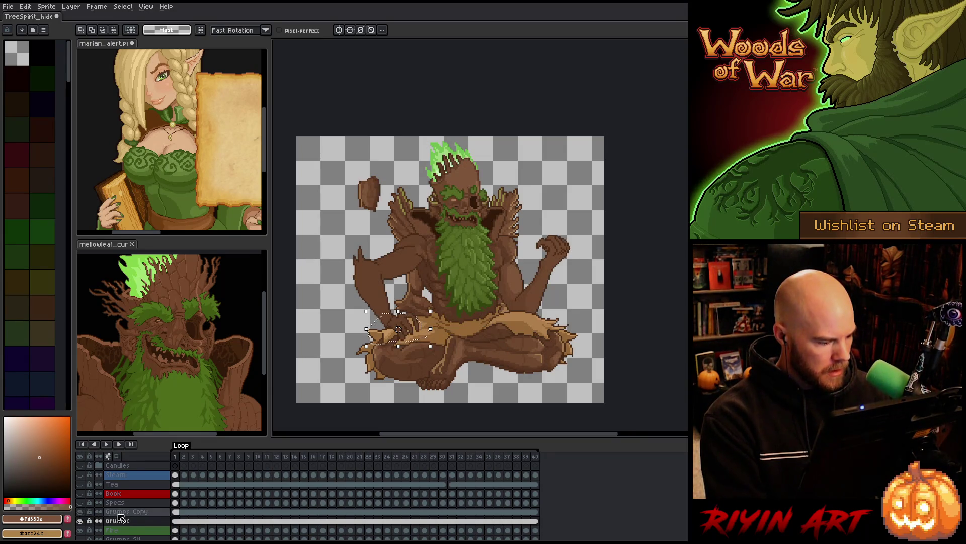
- Paste the selected hand area onto a new layer and commit it in place
key(shift+n)
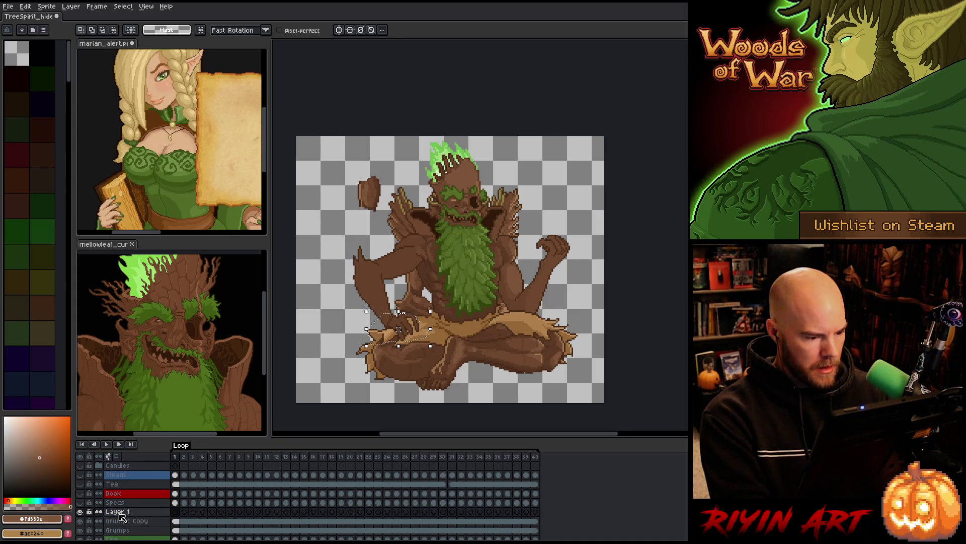
key(ctrl+v)
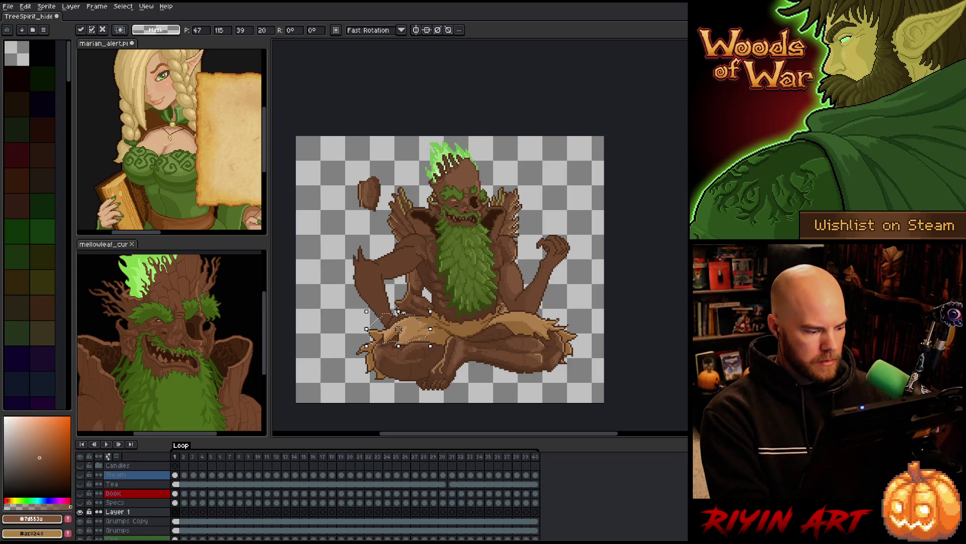
key(Return)
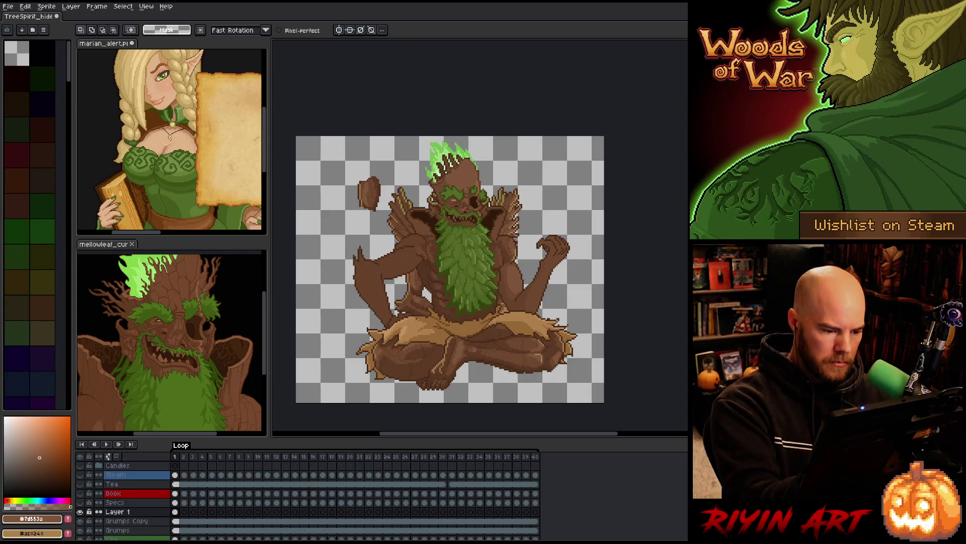
- Sample the lap-cloth tan and the dark outline brown, bringing the left arm into view
scroll(420, 313, up, 5)
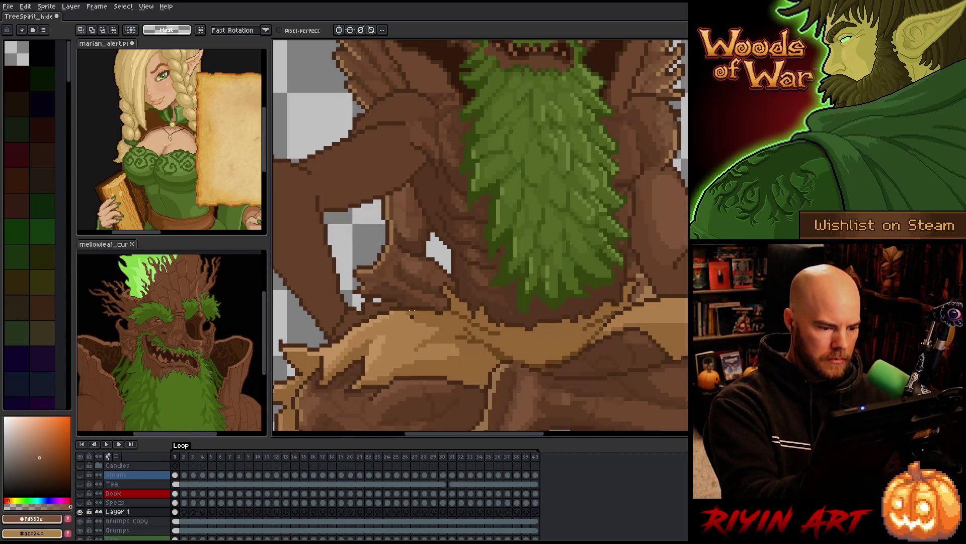
key(b)
alt+click(421, 313)
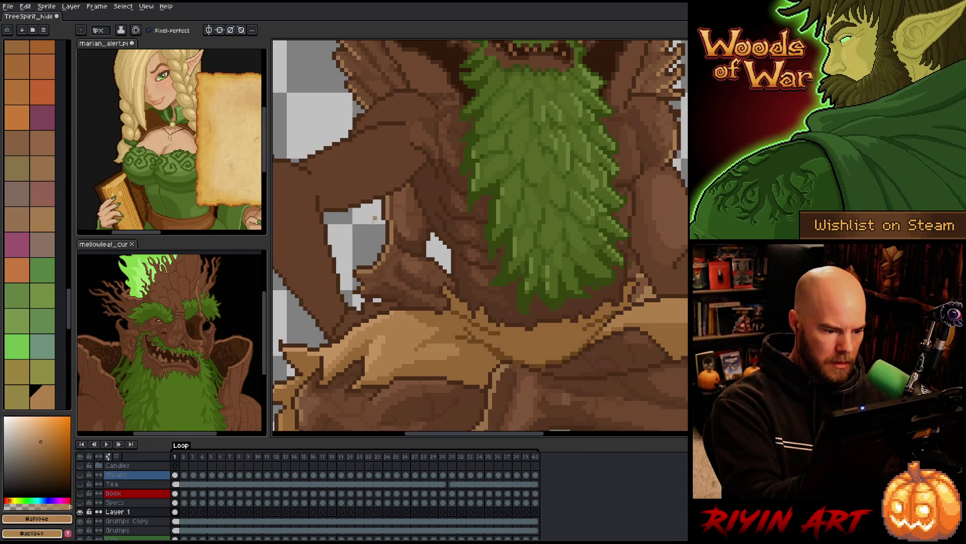
alt+click(368, 311)
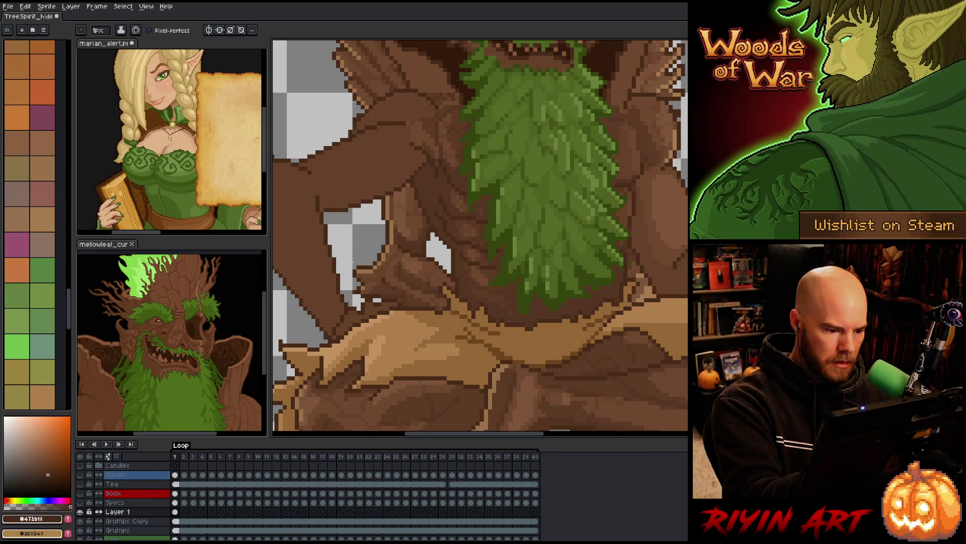
mouse_move(415, 259)
mouse_down()
mouse_move(501, 341)
mouse_move(470, 313)
mouse_up()
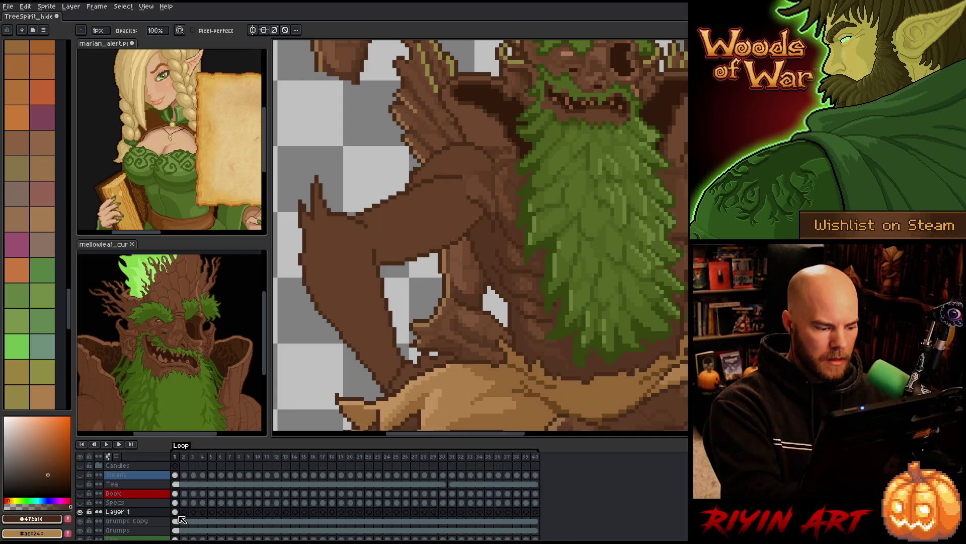
- Make Grumps Copy the active layer and hide it
key(alt+Down)
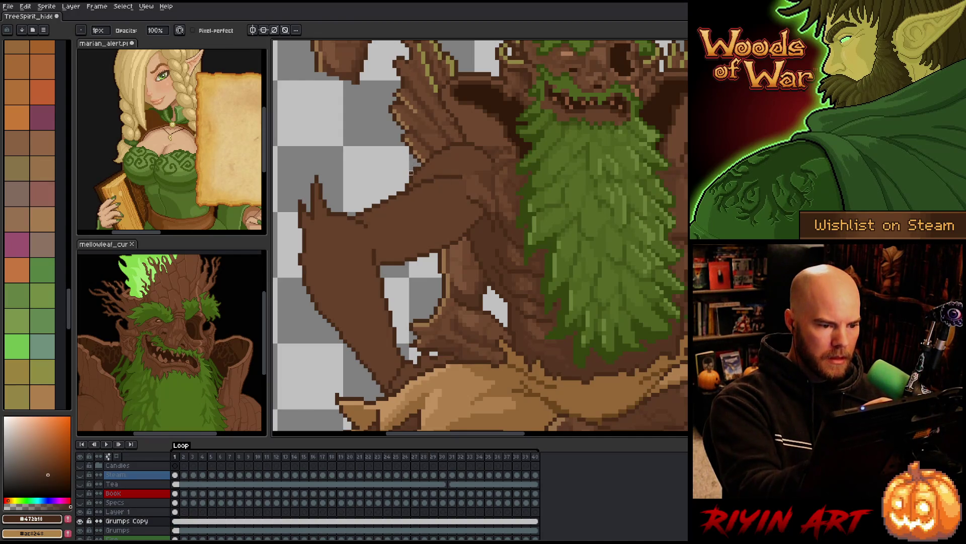
click(82, 521)
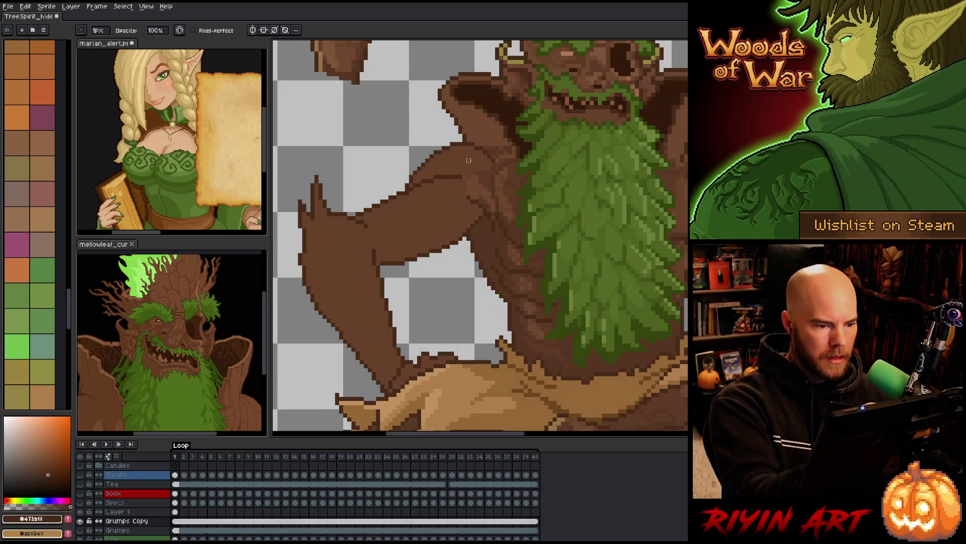
key(m)
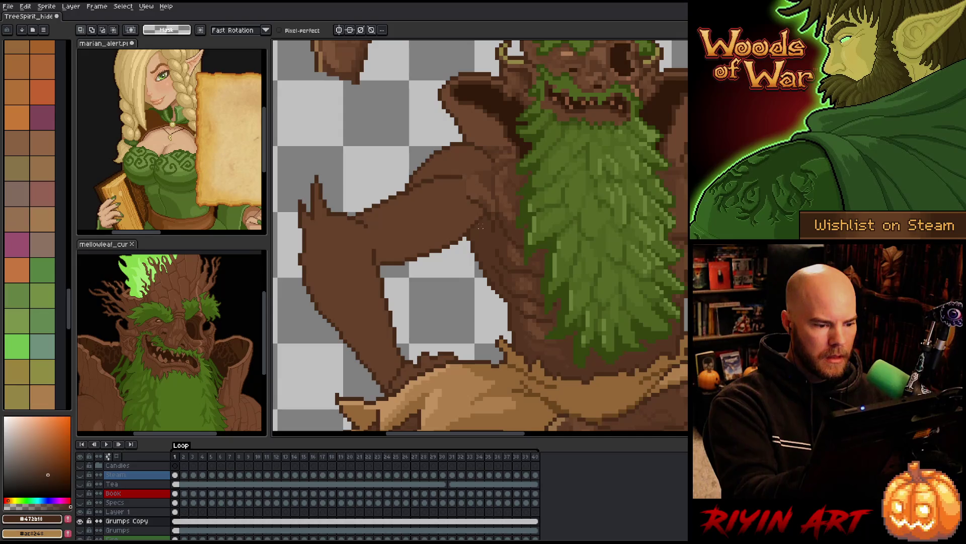
scroll(423, 243, down, 5)
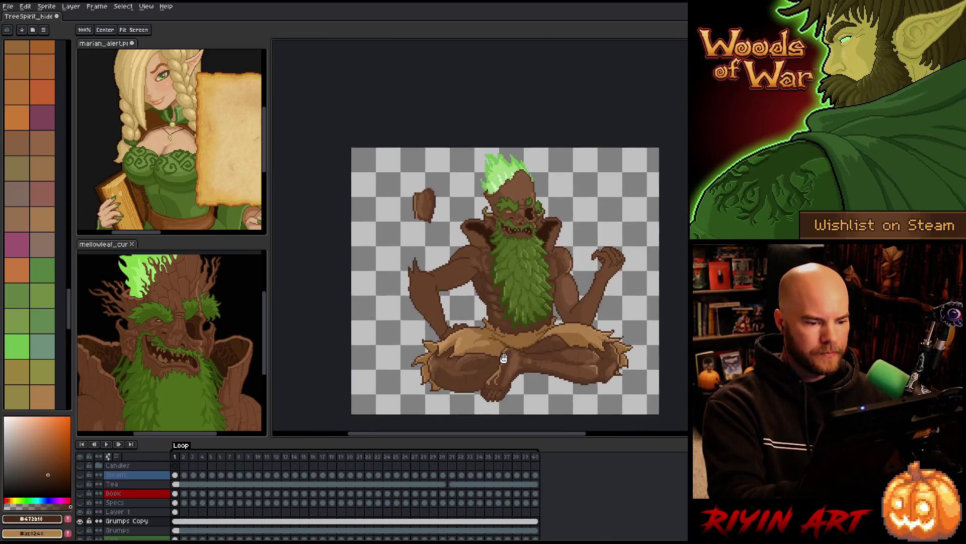
- Lasso-select the left forearm, move it upward beside the body, and commit the new position
scroll(450, 351, up, 1)
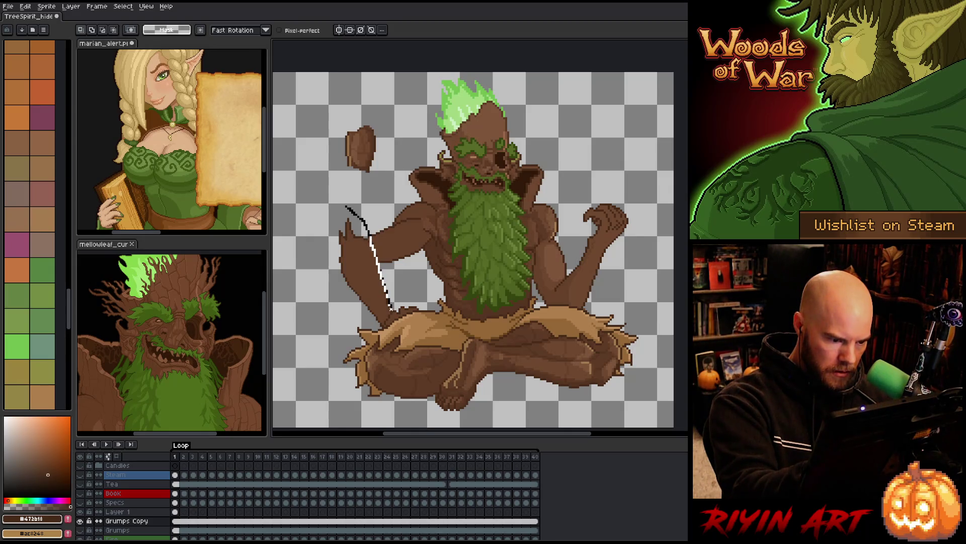
mouse_move(372, 322)
mouse_down()
mouse_move(358, 328)
mouse_move(373, 295)
mouse_up()
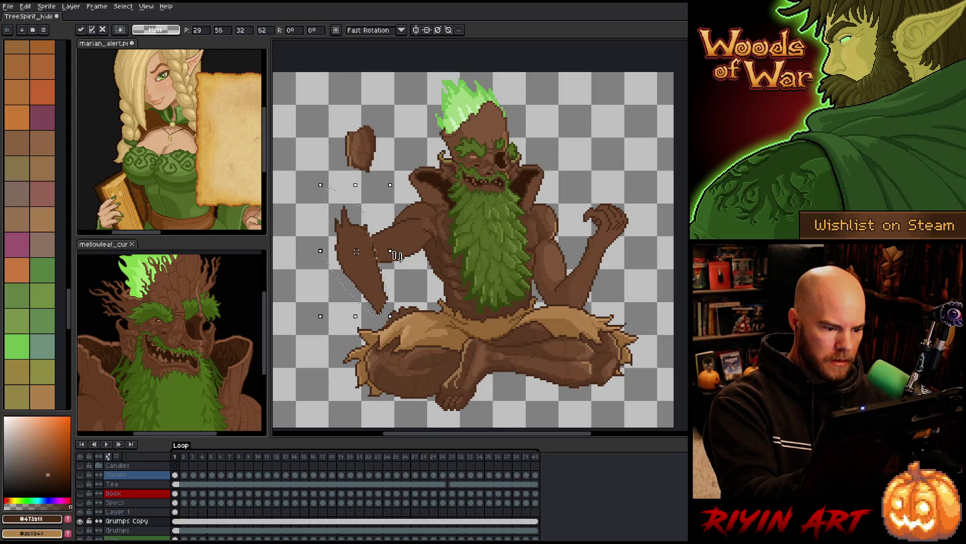
key(Return)
key(b)
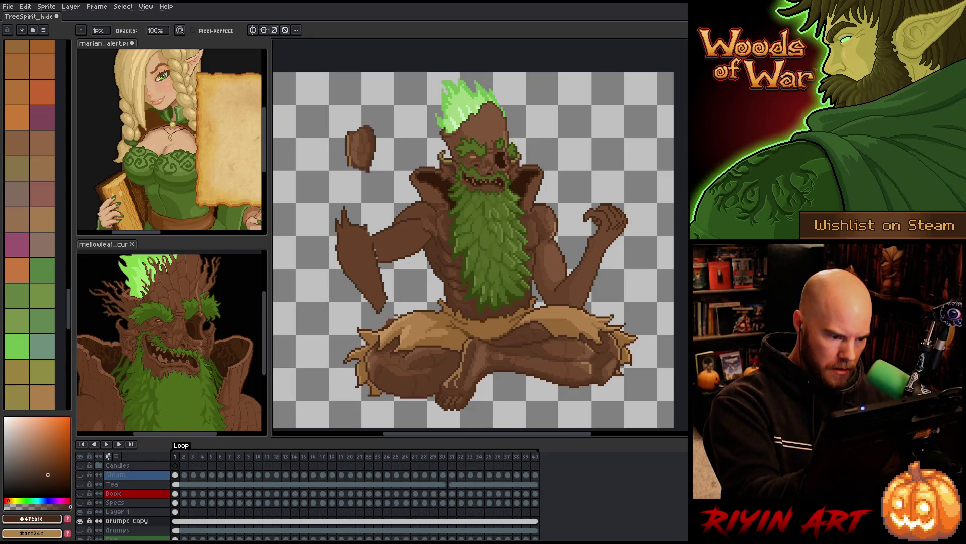
- Sample the mid and dark outline browns from the arm and touch up outline pixels at the forearm
key(e)
alt+click(378, 249)
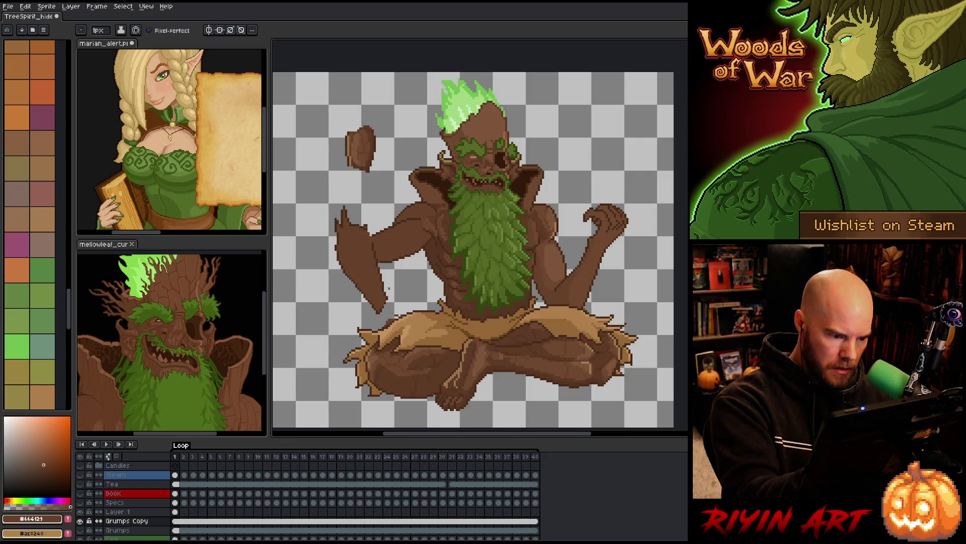
alt+click(389, 290)
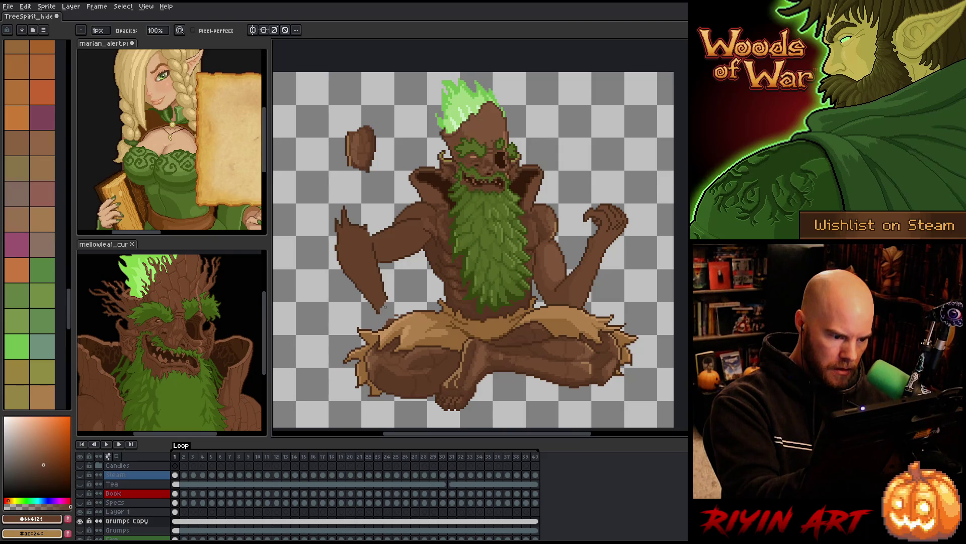
alt+click(386, 304)
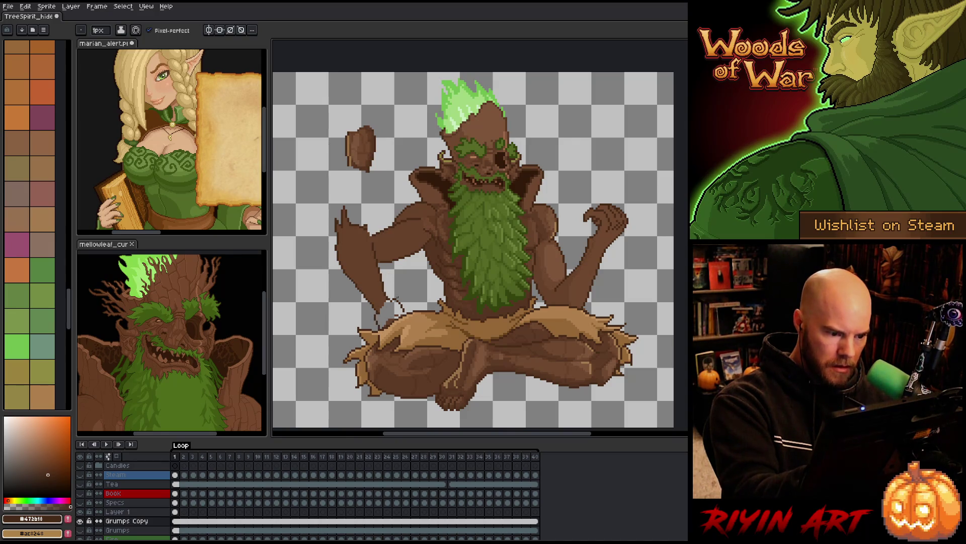
key(b)
key(e)
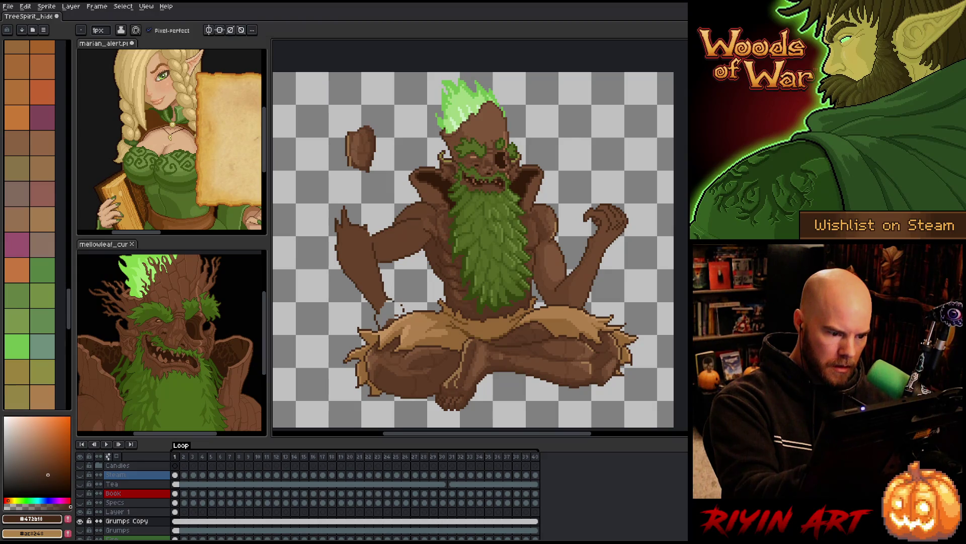
key(b)
key(e)
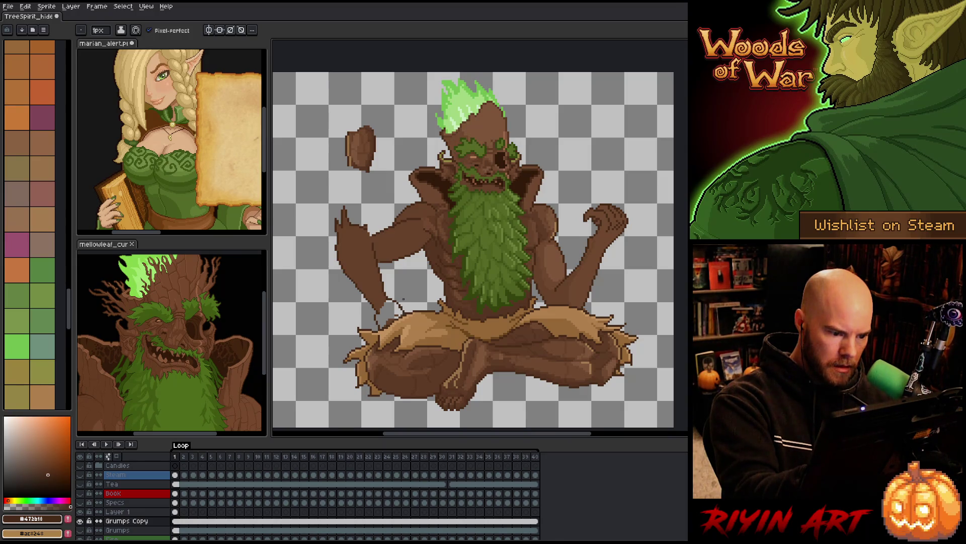
key(b)
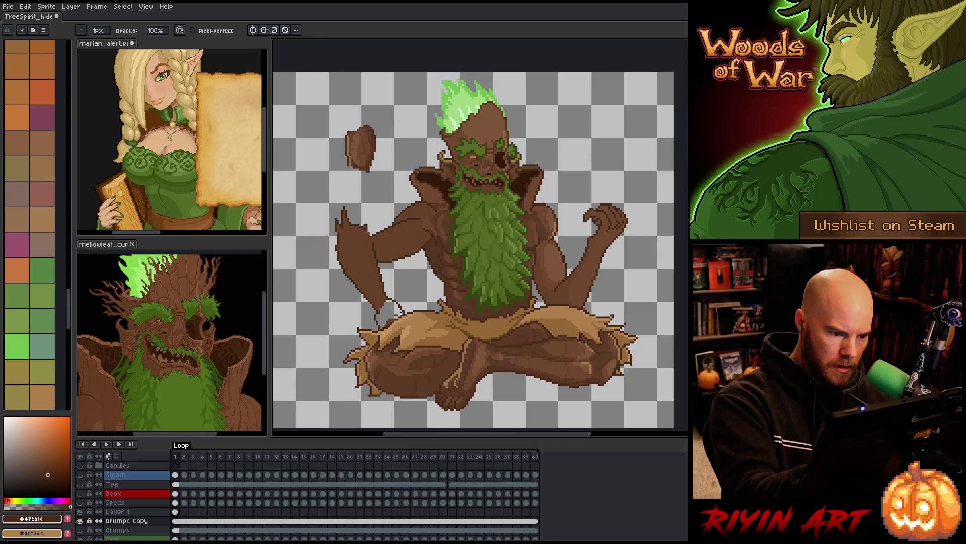
- Fill the gap beside the left arm with the mid brown sampled from the arm
key(e)
key(b)
alt+click(384, 296)
key(g)
click(386, 301)
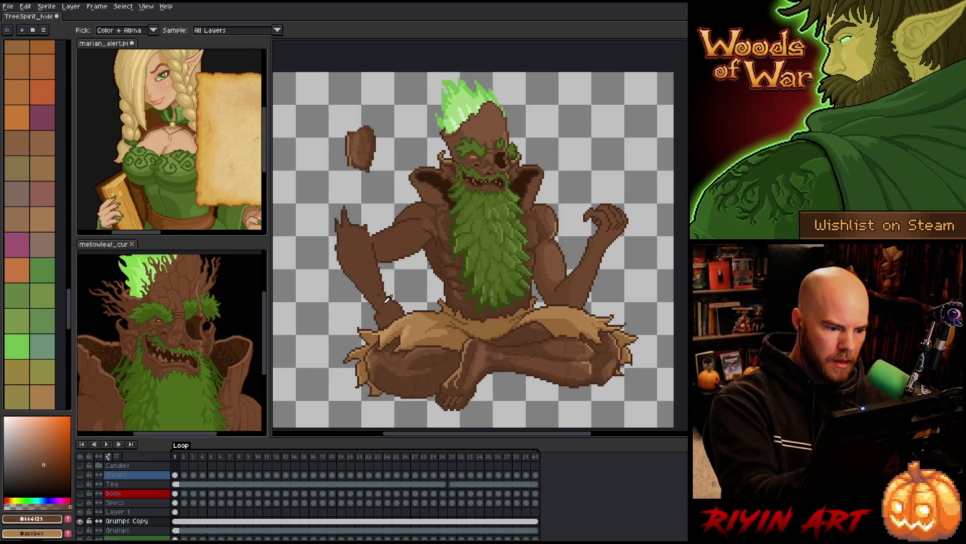
key(e)
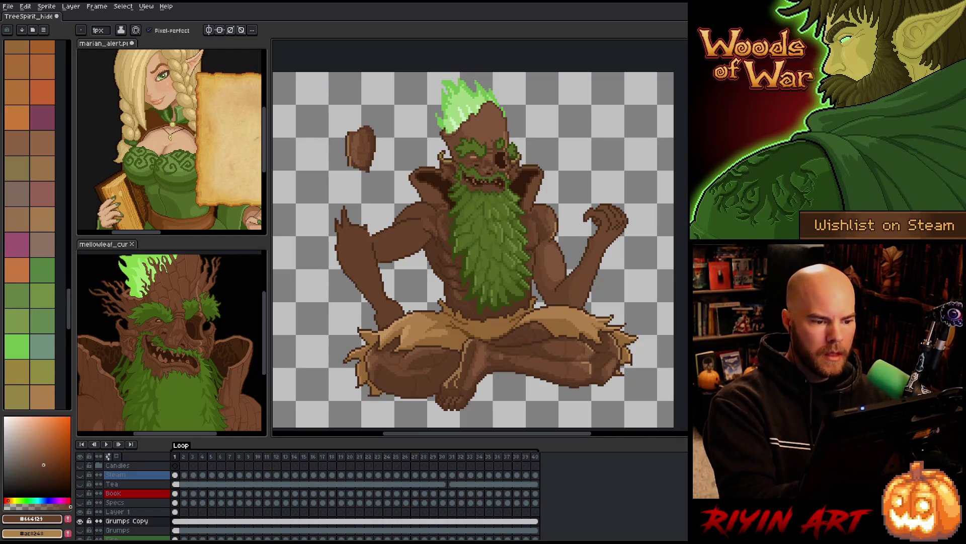
- Retouch the arm and repaint the pale line along its top in darker brown
key(i)
key(b)
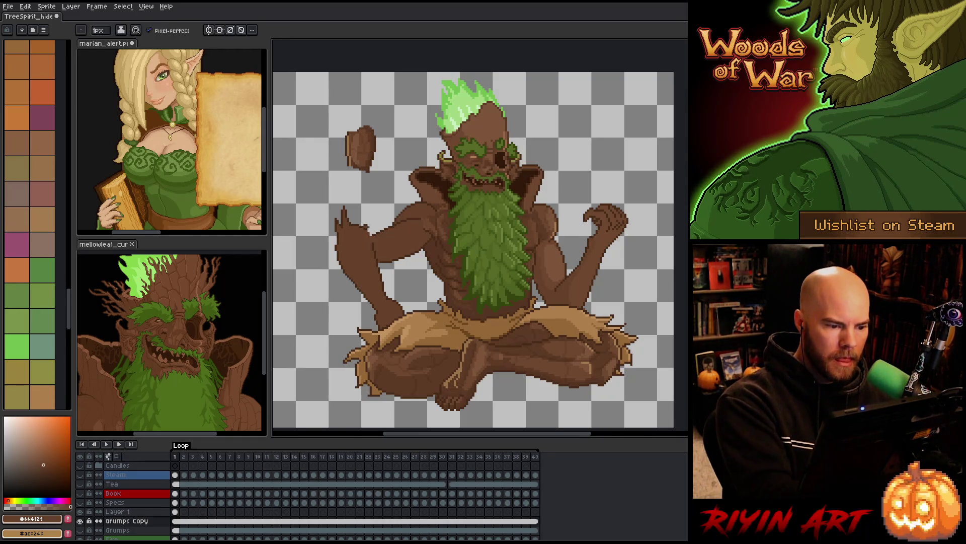
key(e)
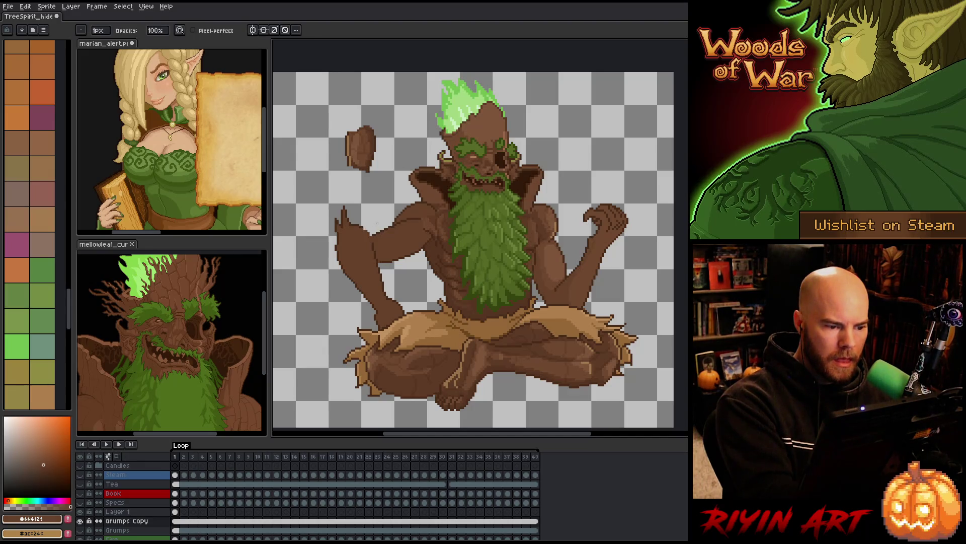
key(b)
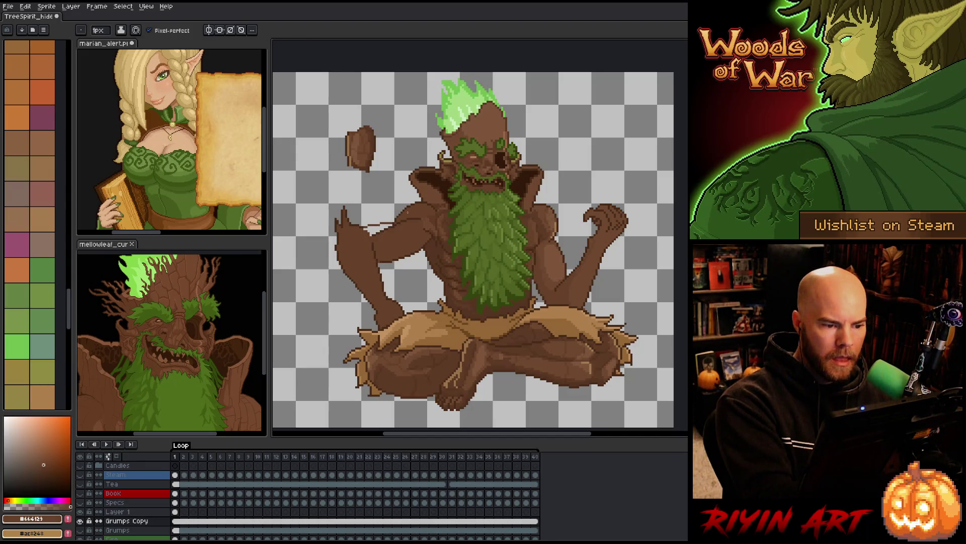
alt+click(363, 227)
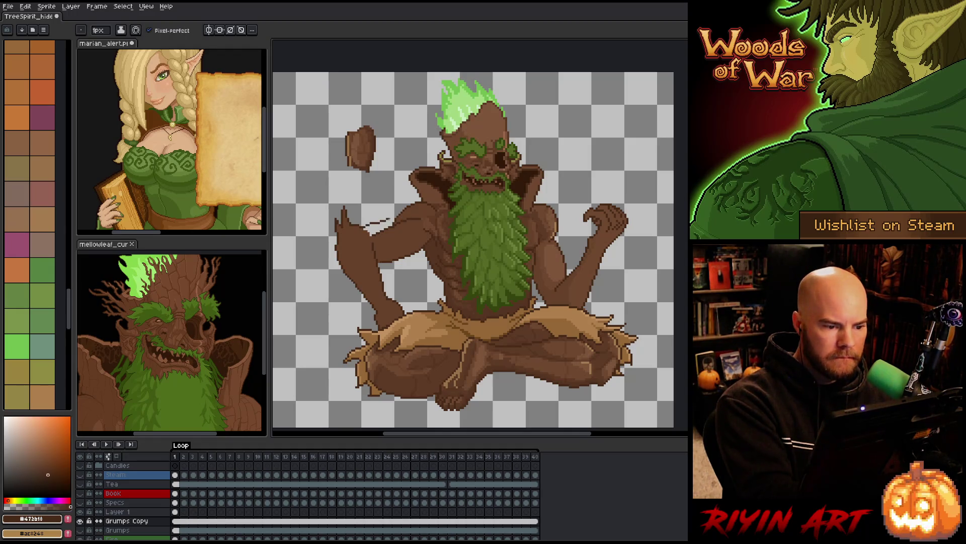
key(e)
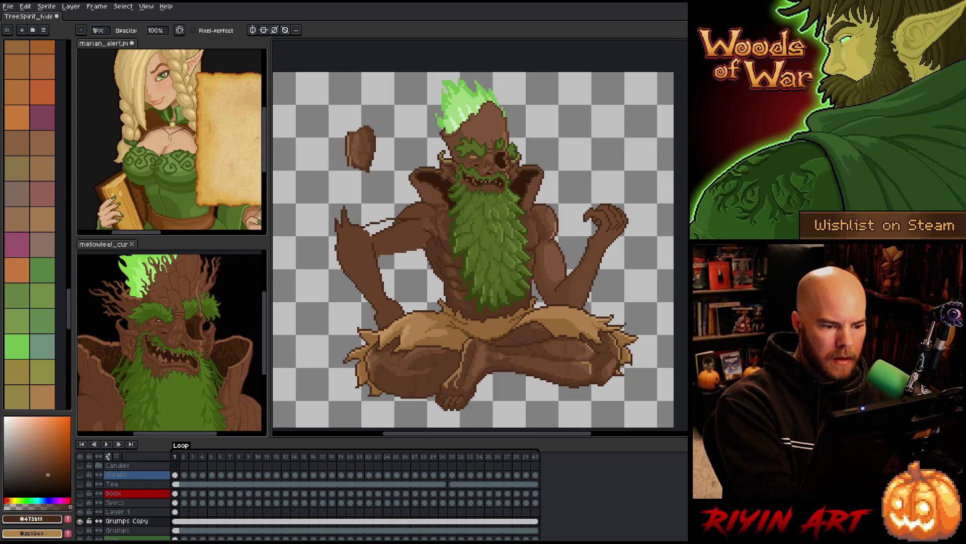
key(b)
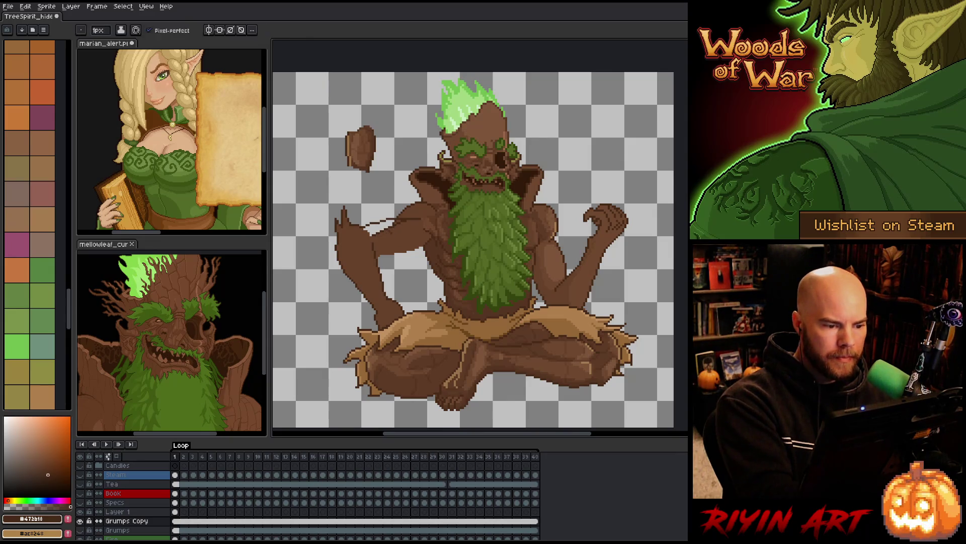
alt+click(397, 227)
drag(367, 226, 405, 220)
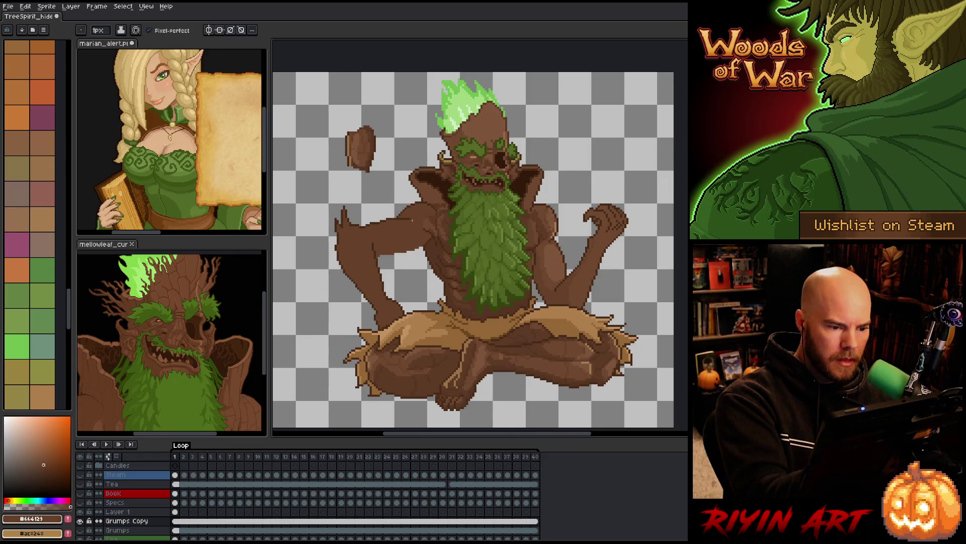
alt+click(414, 217)
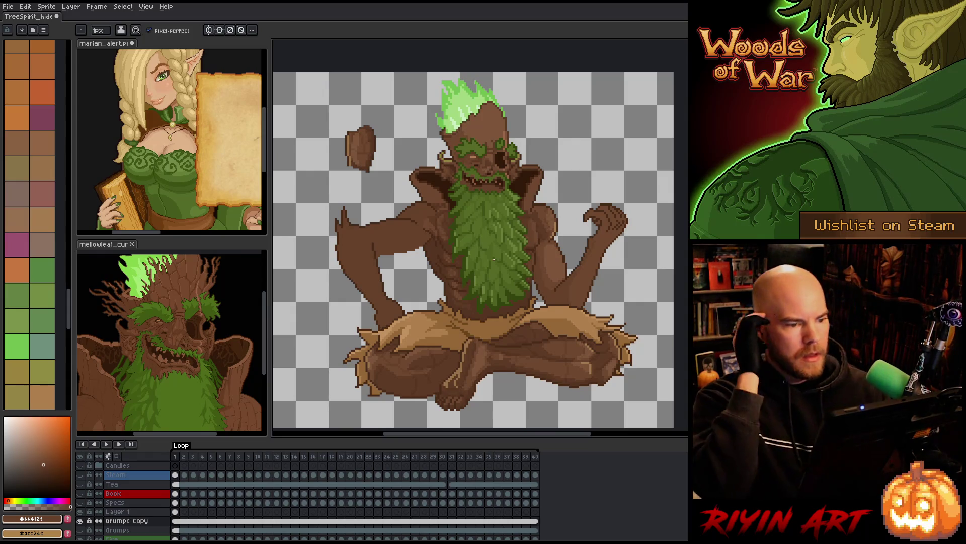
- Save the sprite and begin a lasso selection around the left arm
key(ctrl+s)
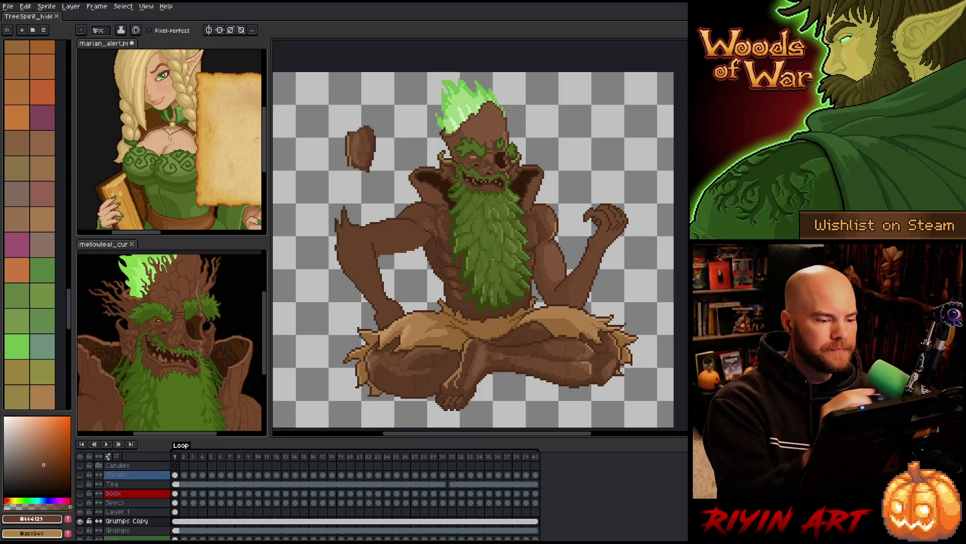
key(q)
mouse_move(424, 241)
mouse_down()
mouse_move(400, 264)
mouse_move(379, 245)
mouse_up()
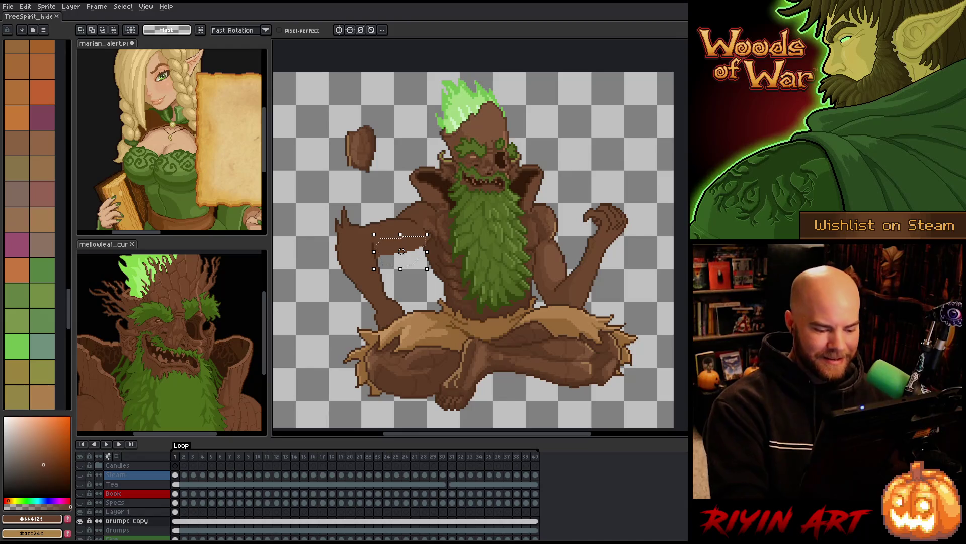
- Outline the selected left arm in dark brown #472b18 and make that brown the drawing colour
key(shift+o)
drag(524, 270, 540, 194)
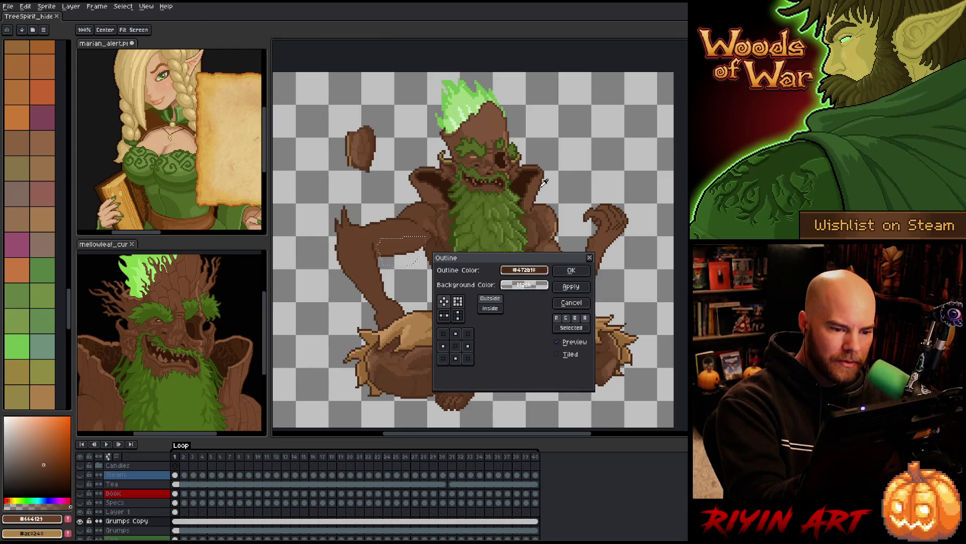
click(577, 273)
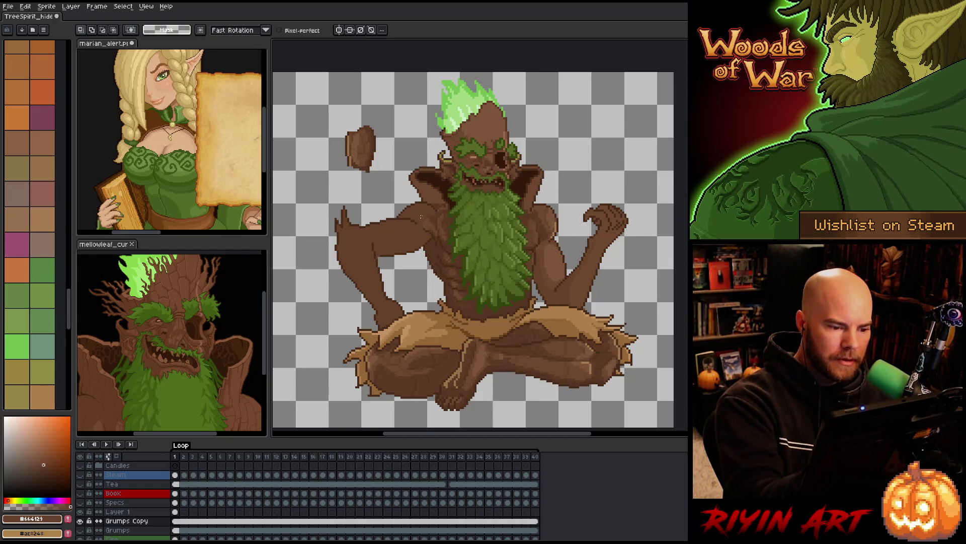
alt+click(421, 247)
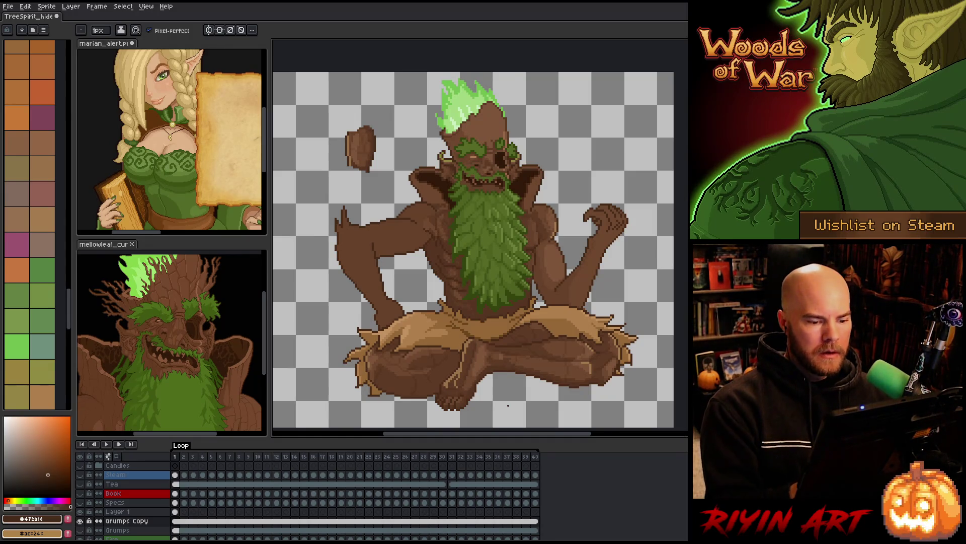
drag(598, 260, 567, 258)
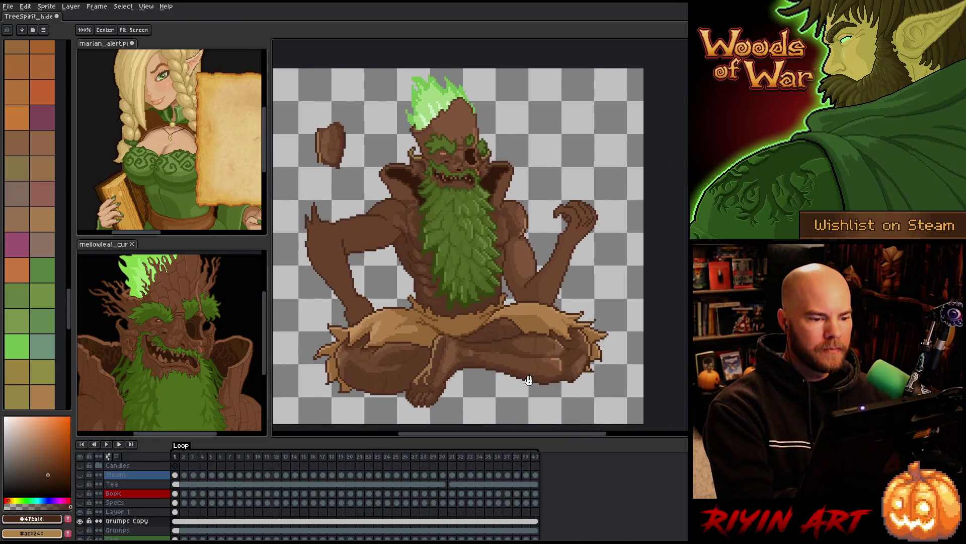
- Lasso-select the arm on the figure's right side, then clear the selection
key(b)
key(q)
mouse_move(599, 204)
mouse_down()
mouse_move(581, 274)
mouse_move(558, 302)
mouse_move(518, 300)
mouse_move(553, 229)
mouse_move(624, 194)
mouse_up()
key(ctrl+d)
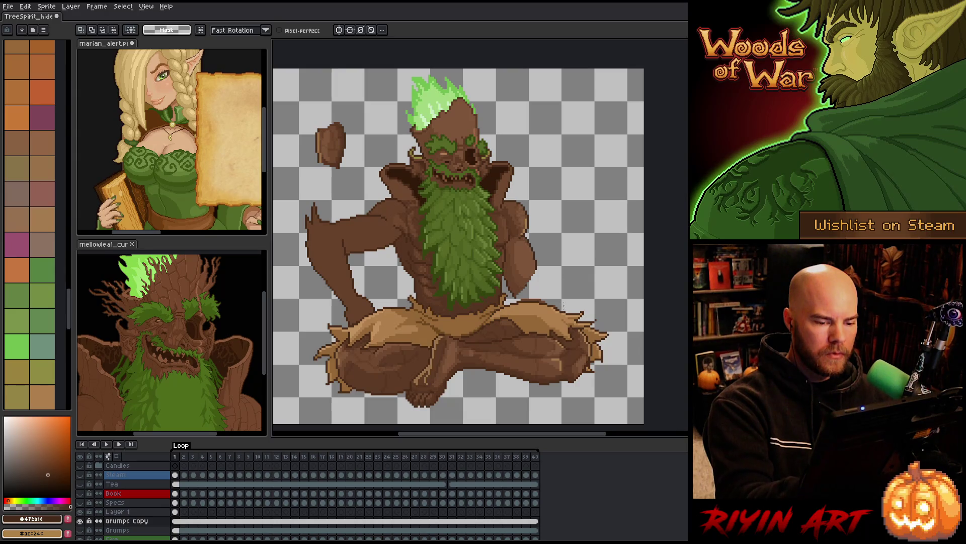
key(b)
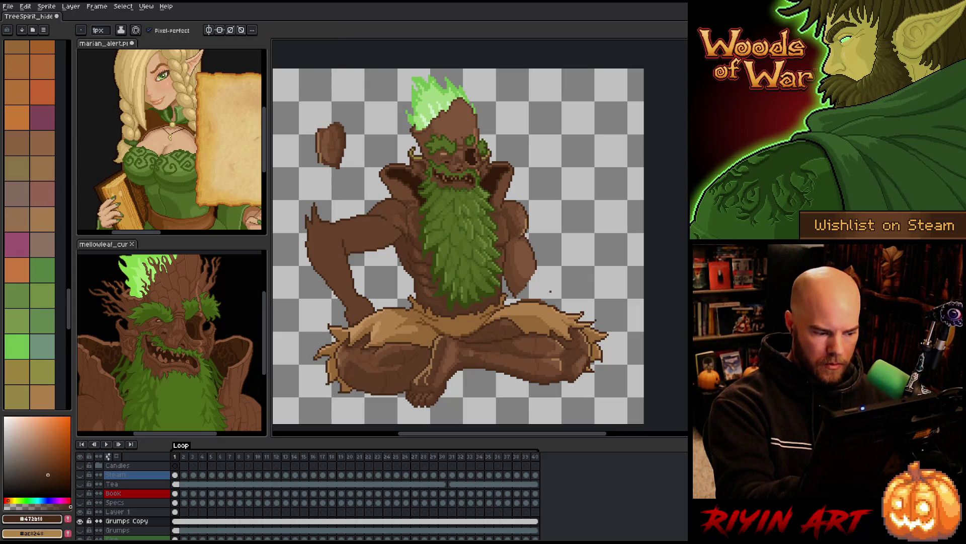
- On Layer 1, sketch short dark strokes for a hand beside the right knee
click(175, 511)
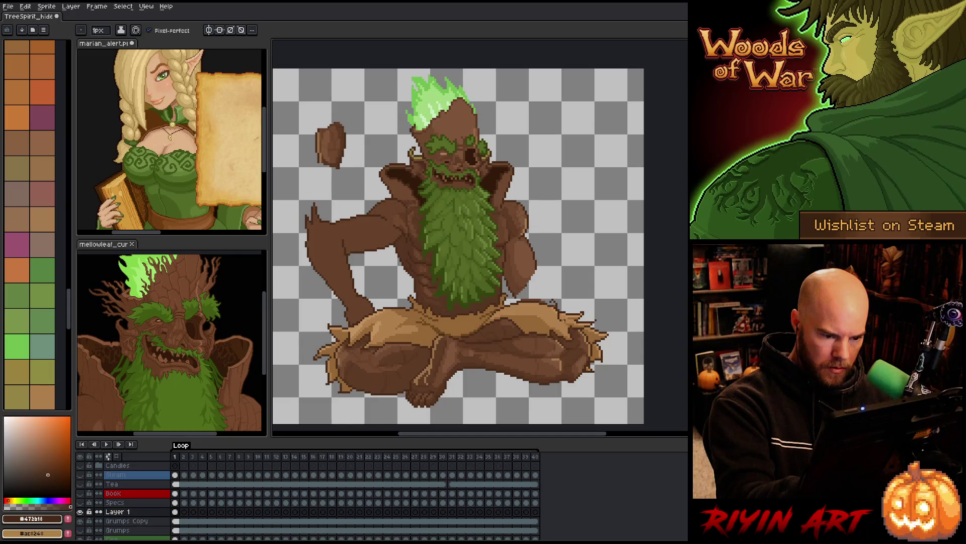
drag(564, 312, 563, 321)
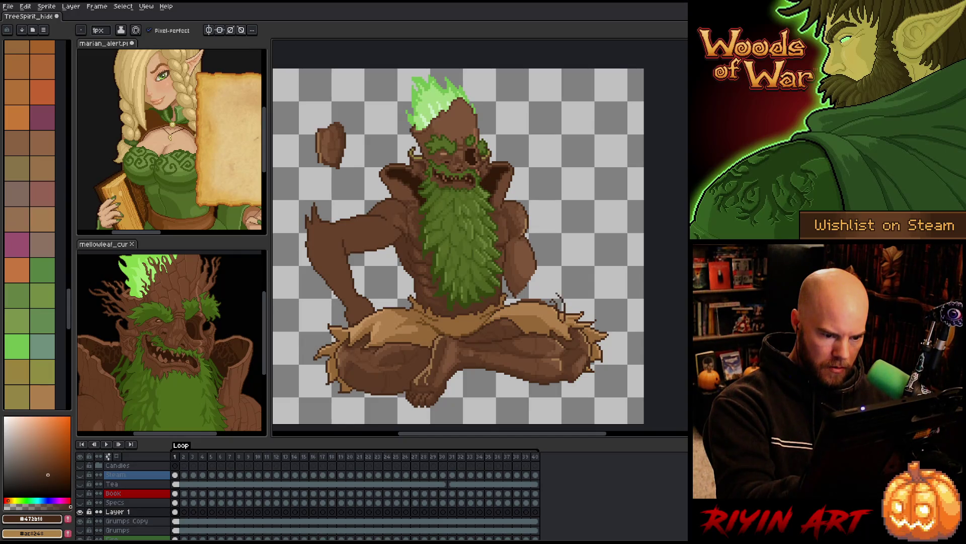
key(e)
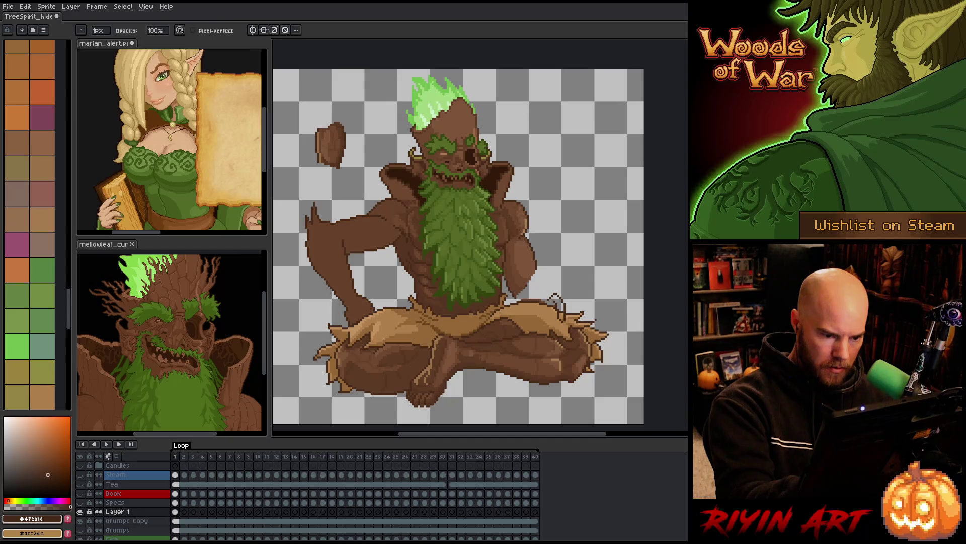
key(b)
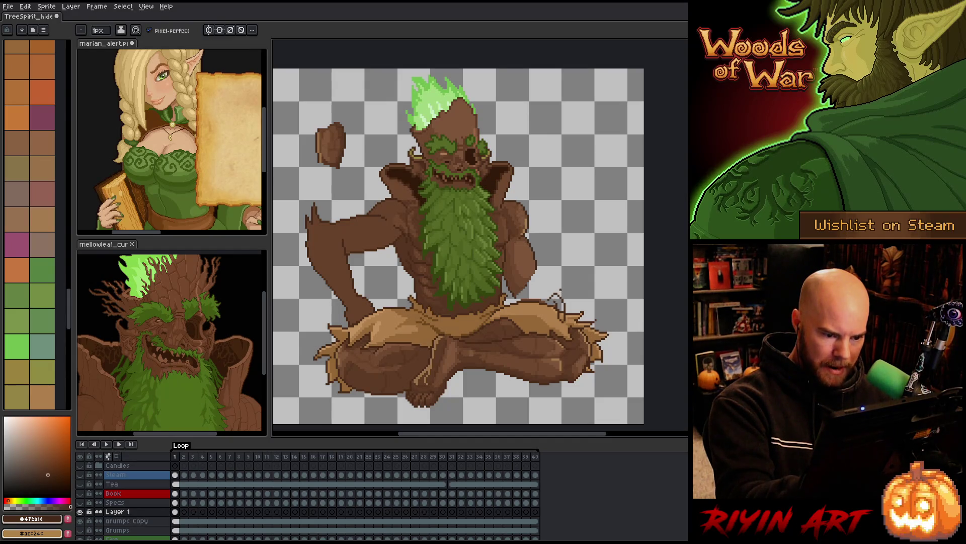
drag(570, 301, 574, 311)
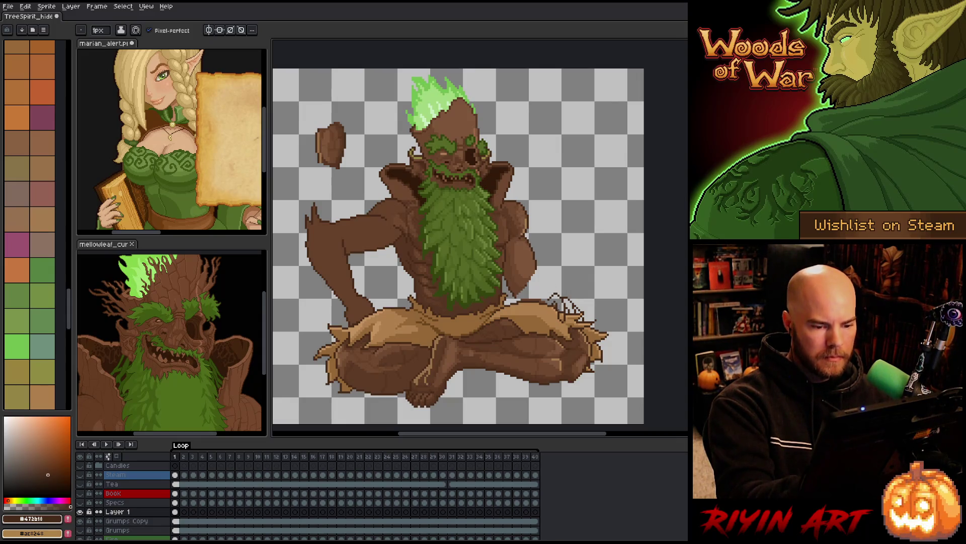
key(e)
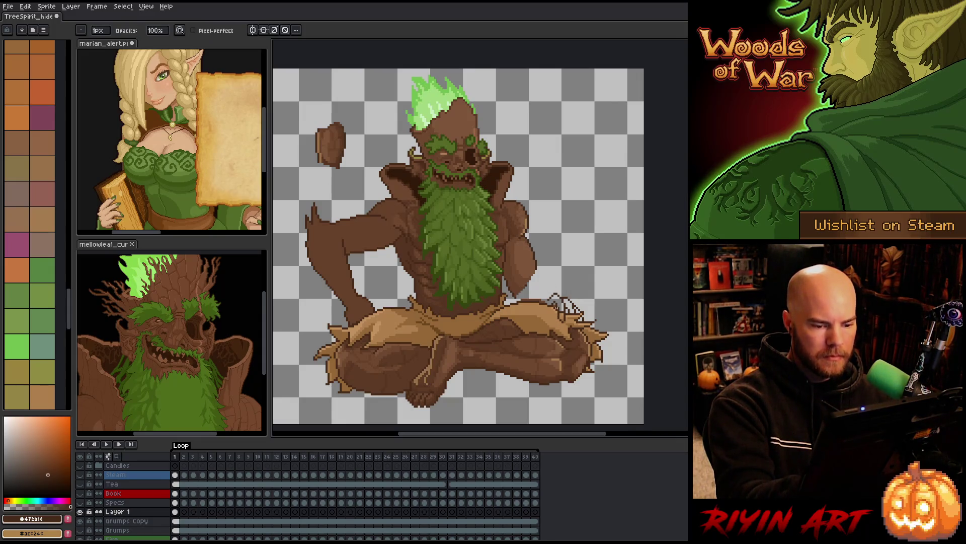
key(b)
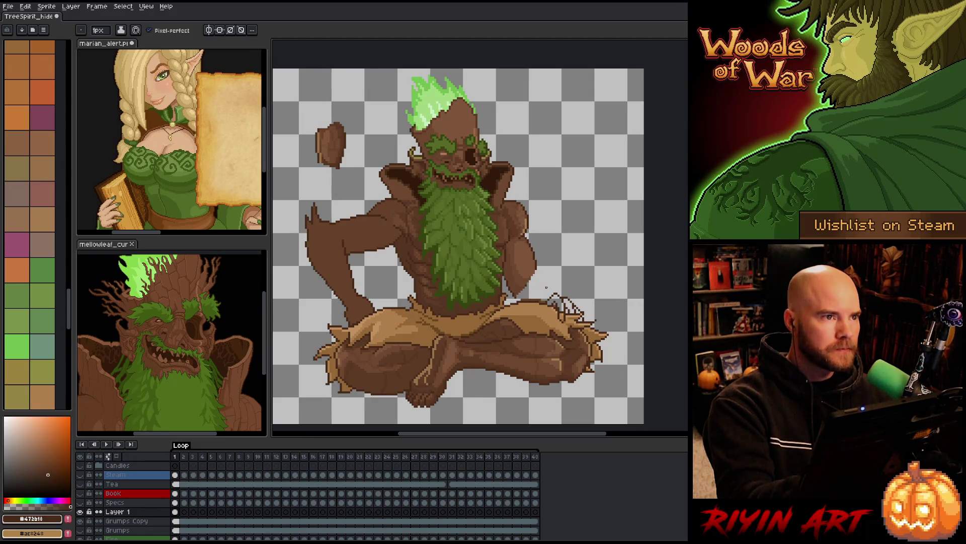
- Check frame 40's pose for reference, then return to frame 1
key(q)
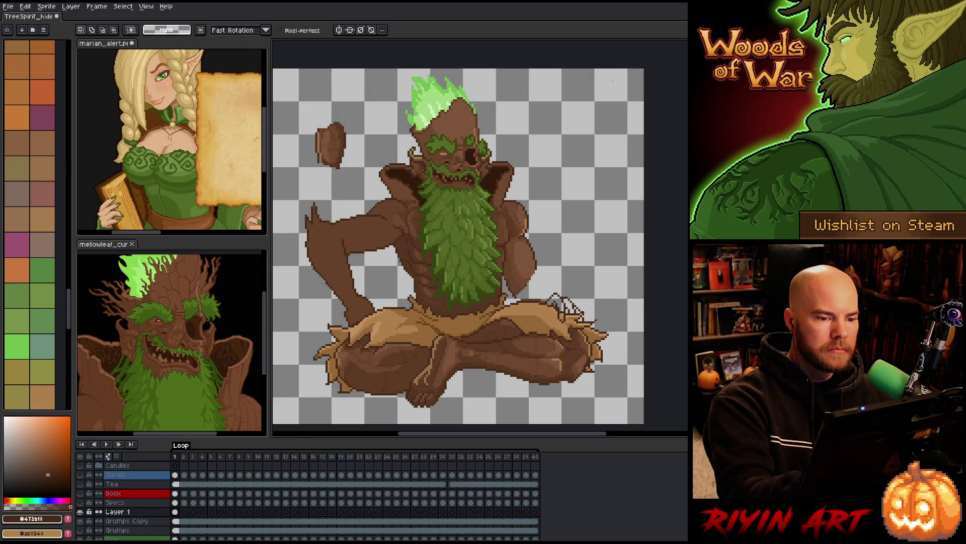
key(Left)
key(m)
mouse_move(620, 77)
mouse_down()
mouse_move(570, 166)
mouse_move(333, 388)
mouse_move(306, 396)
mouse_move(396, 356)
mouse_move(622, 194)
mouse_up()
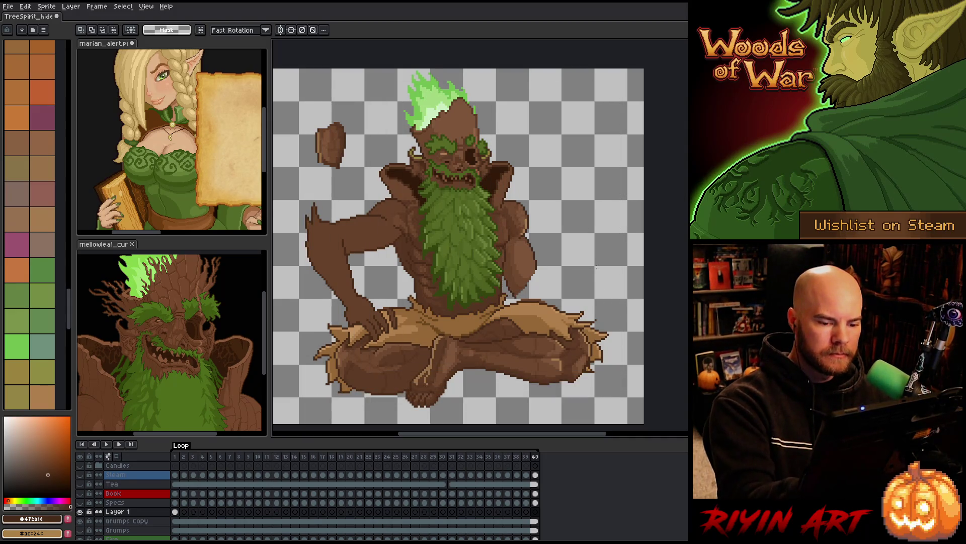
key(i)
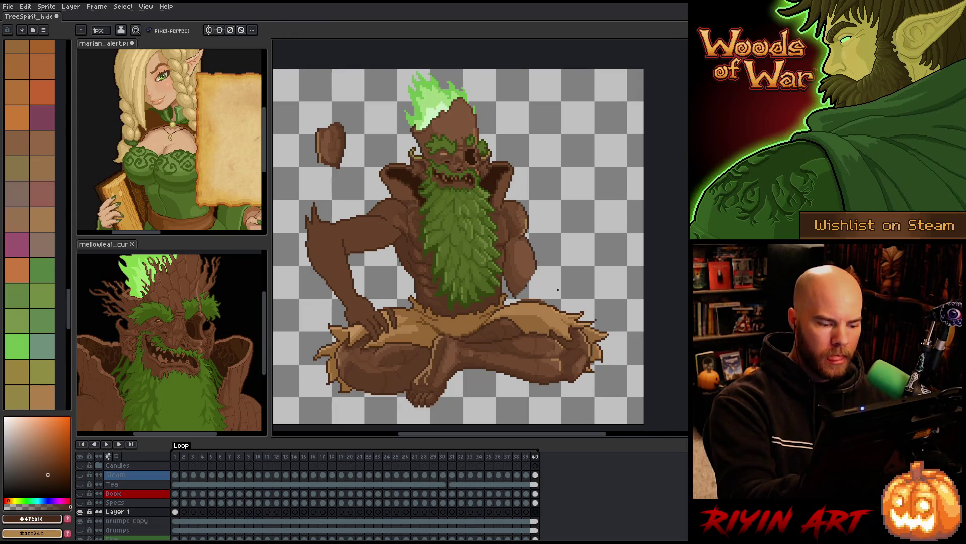
key(b)
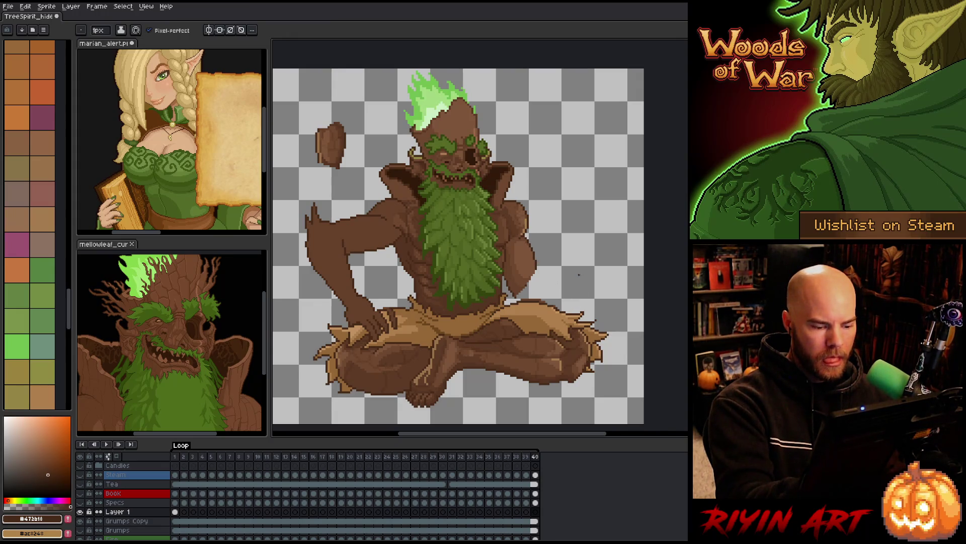
key(Right)
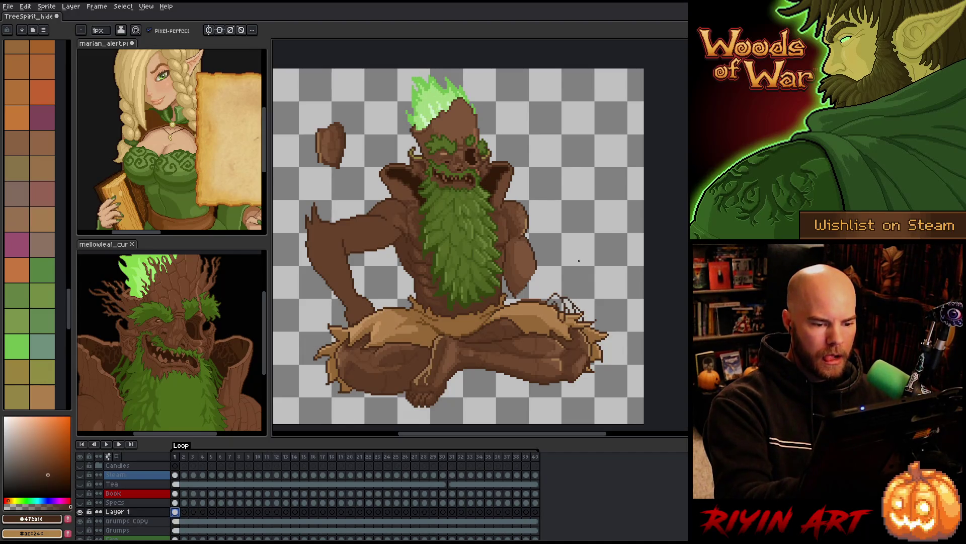
- Redraw the hand's dark outline down toward the knee, then pick mid brown #664129
key(i)
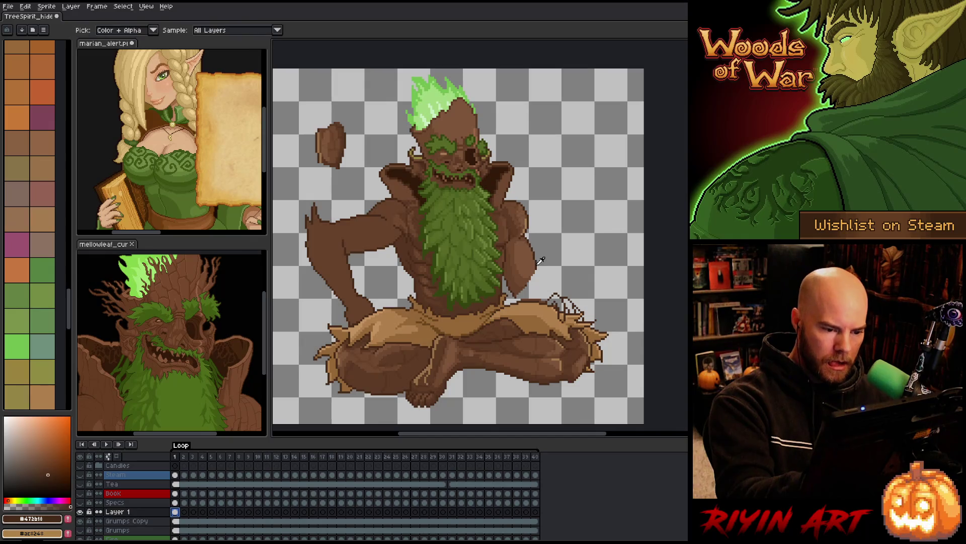
key(b)
drag(548, 294, 530, 298)
key(ctrl+z)
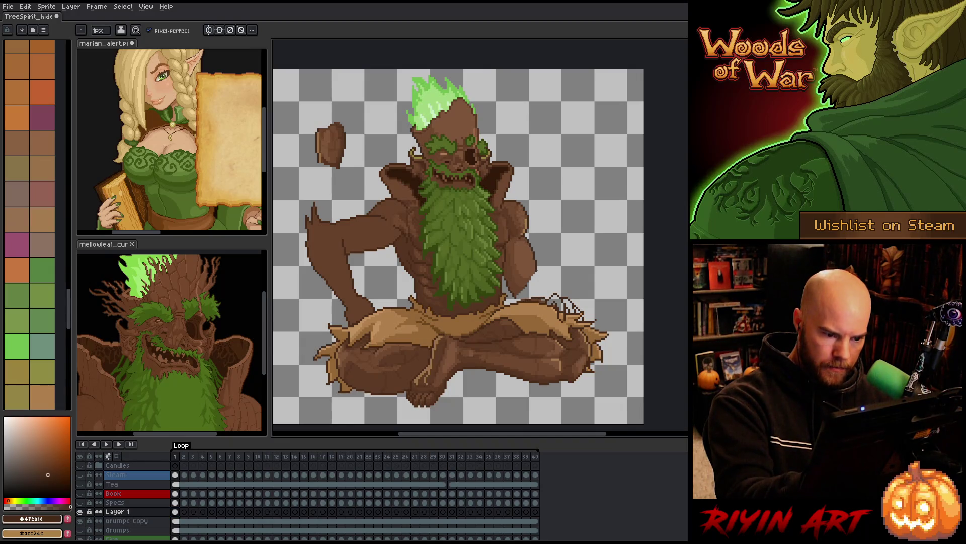
drag(537, 271, 541, 297)
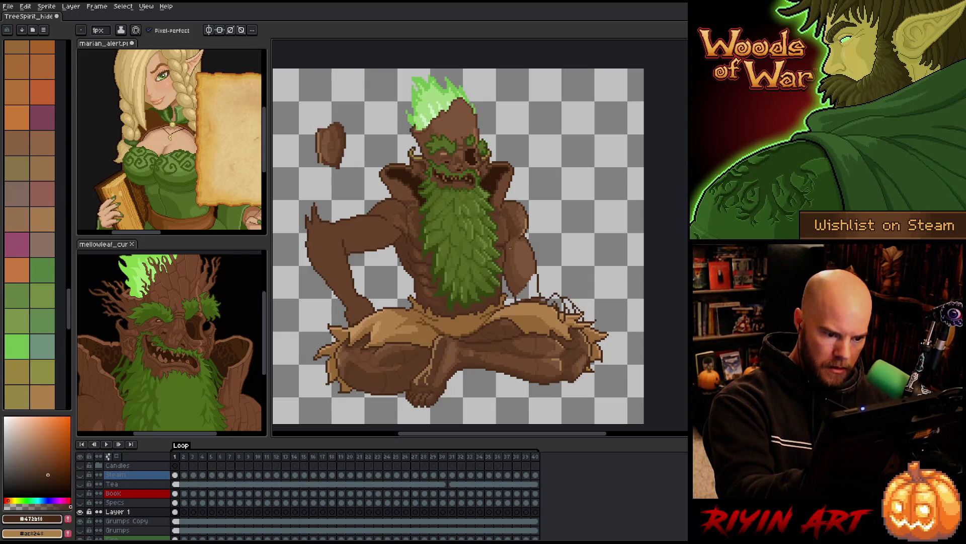
alt+click(516, 285)
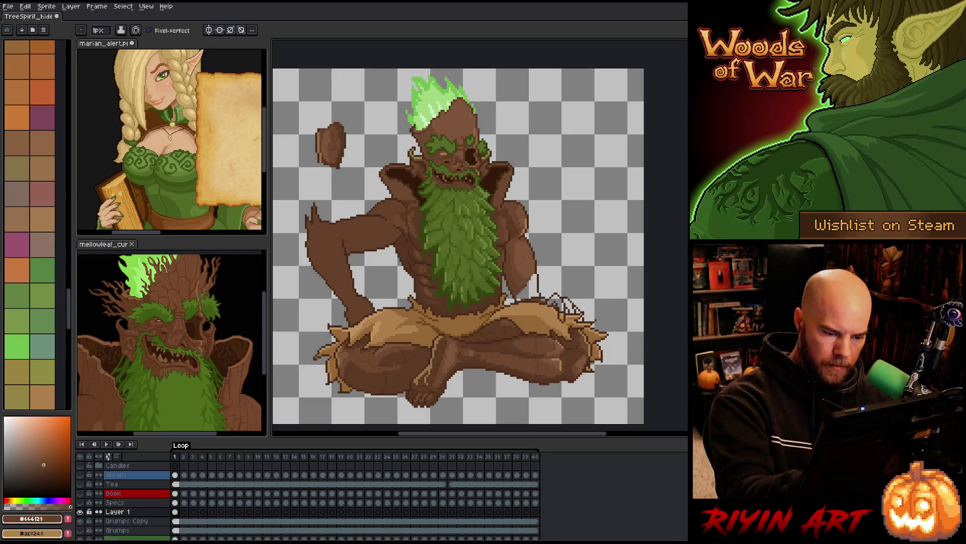
- Clear any selection and merge Layer 1 down into Grumps Copy
key(w)
key(ctrl+a)
key(ctrl+d)
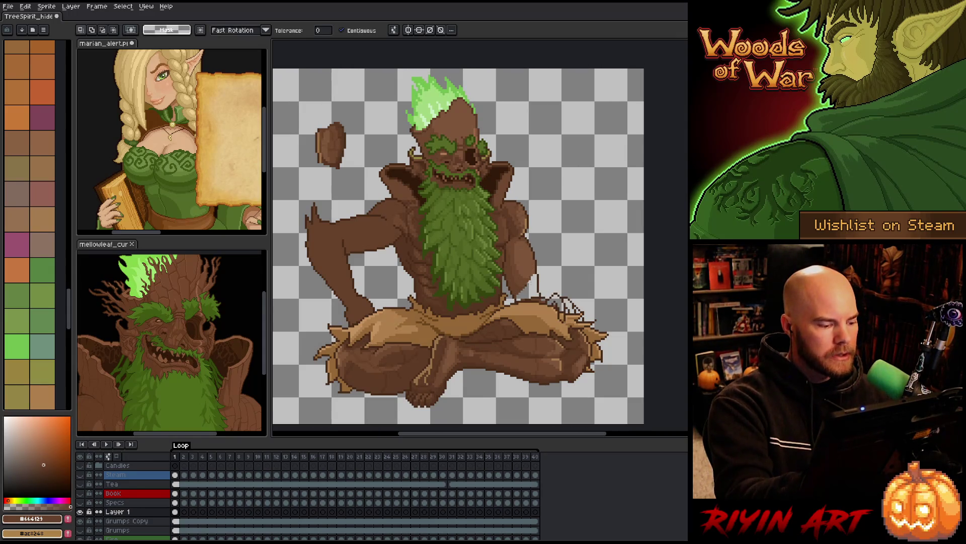
key(ctrl+e)
- Try a selection on the arm at the figure's right side, then clear it
key(g)
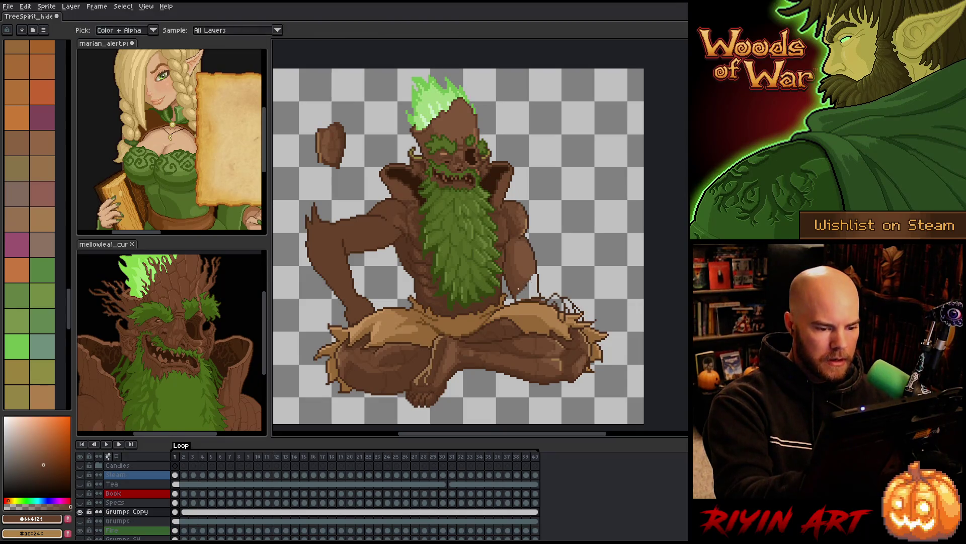
key(q)
drag(508, 247, 537, 276)
key(b)
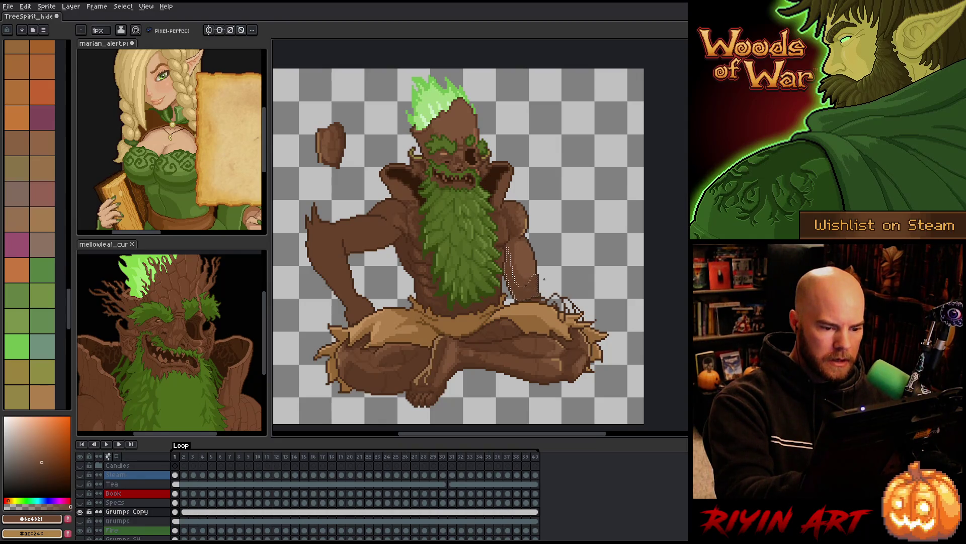
key(ctrl+d)
key(g)
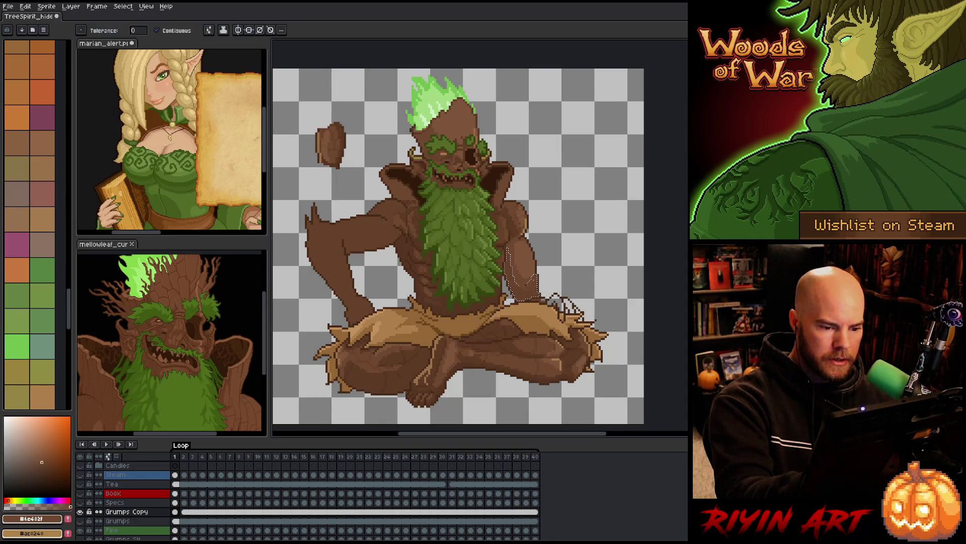
key(b)
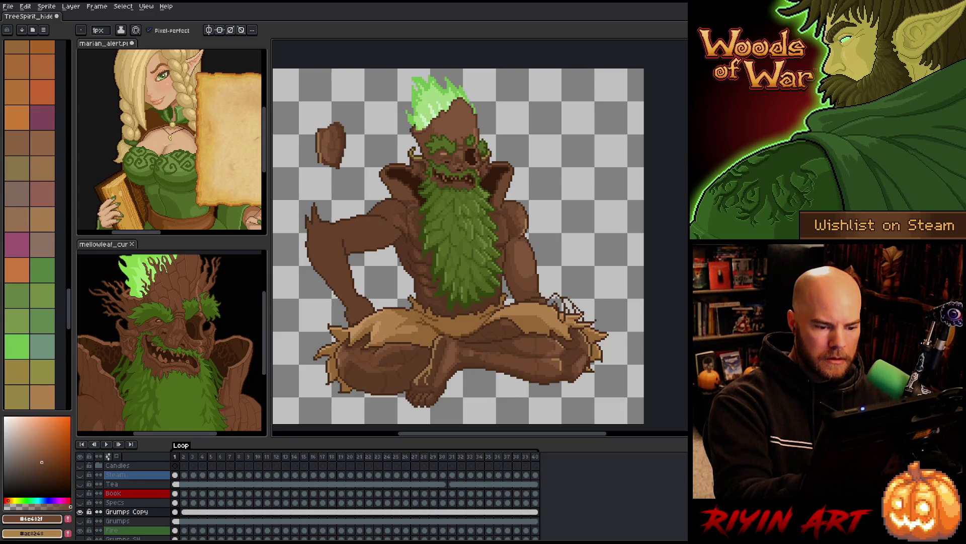
key(g)
key(b)
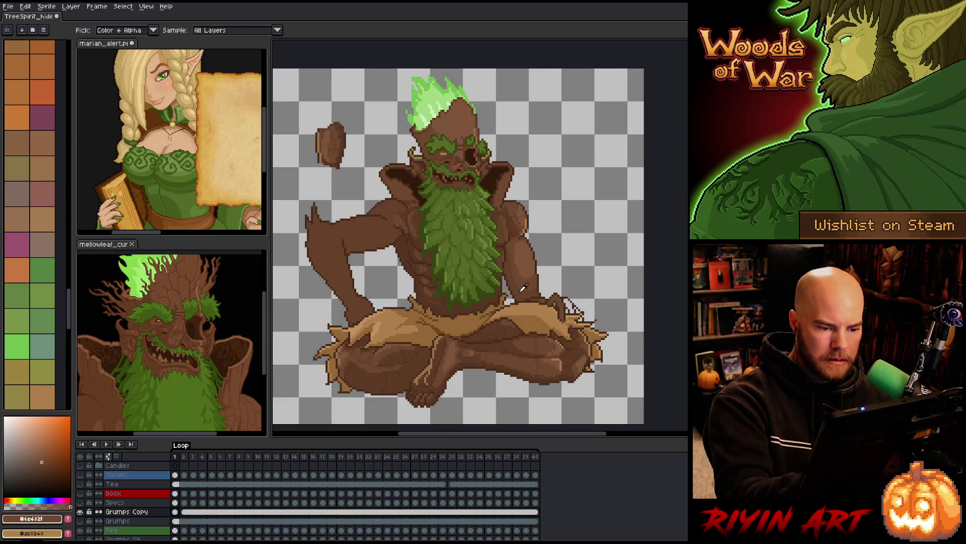
- Shade the arm and body with darker, lighter and darkest browns sampled from the figure
alt+click(471, 288)
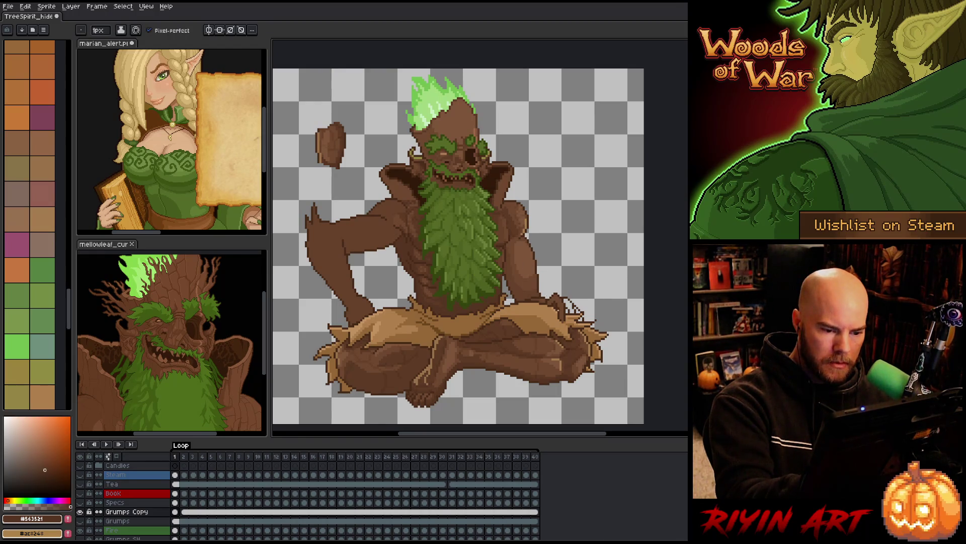
alt+click(508, 236)
key(g)
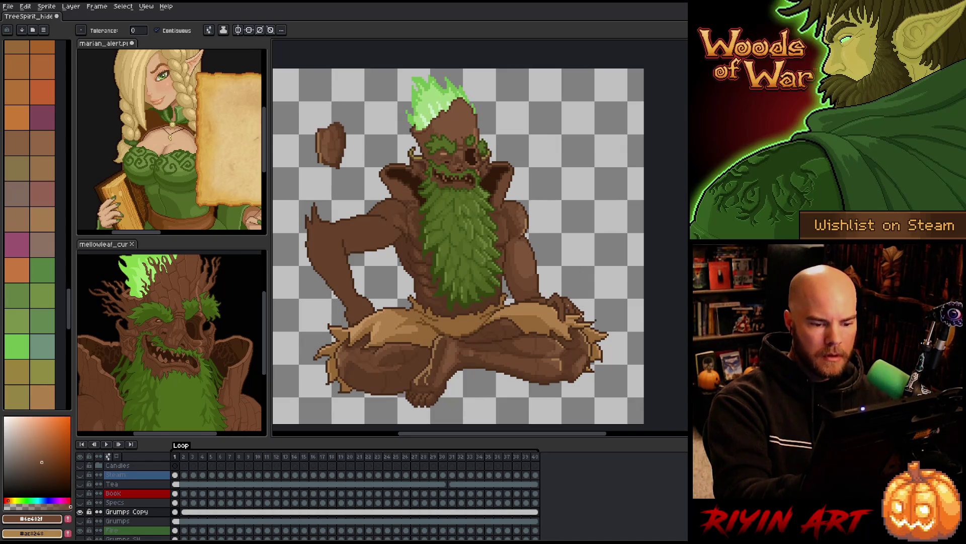
alt+click(562, 301)
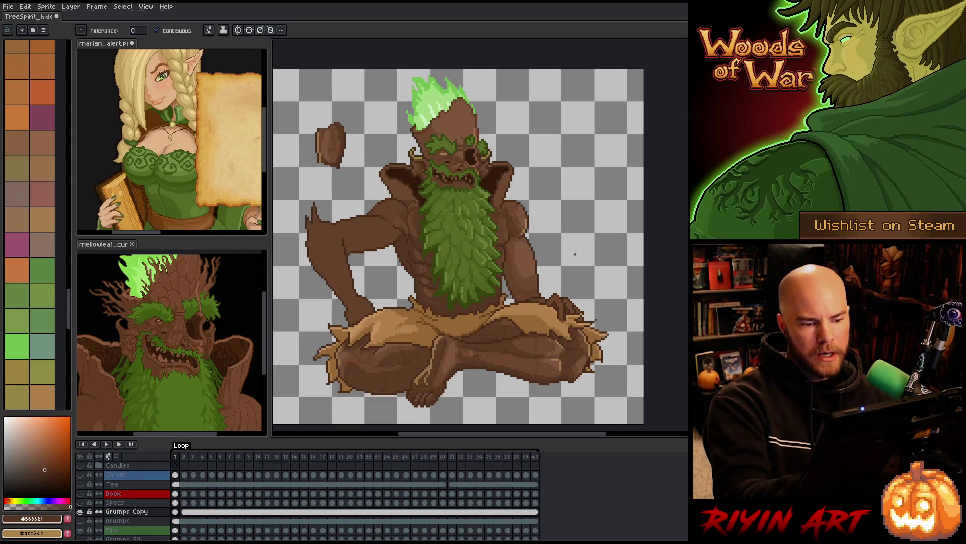
alt+click(570, 317)
key(b)
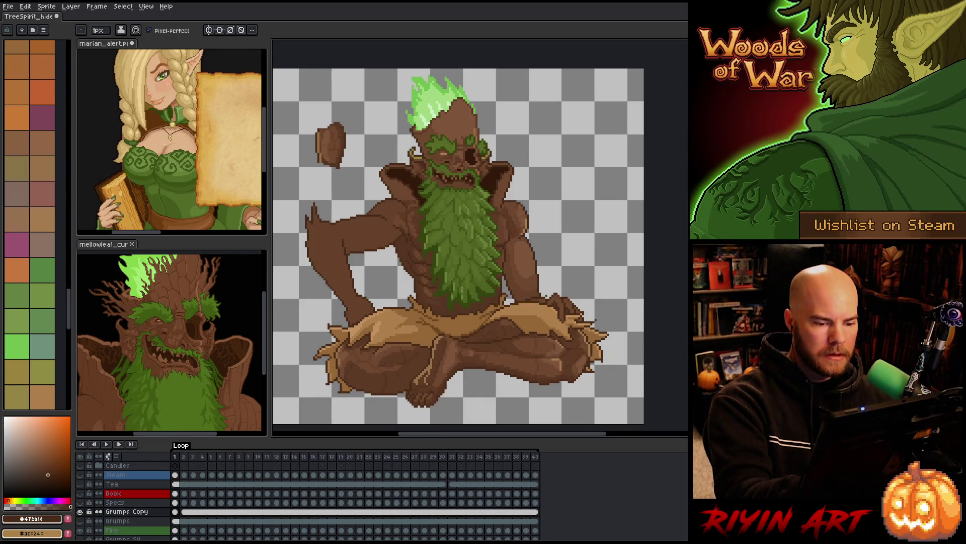
key(e)
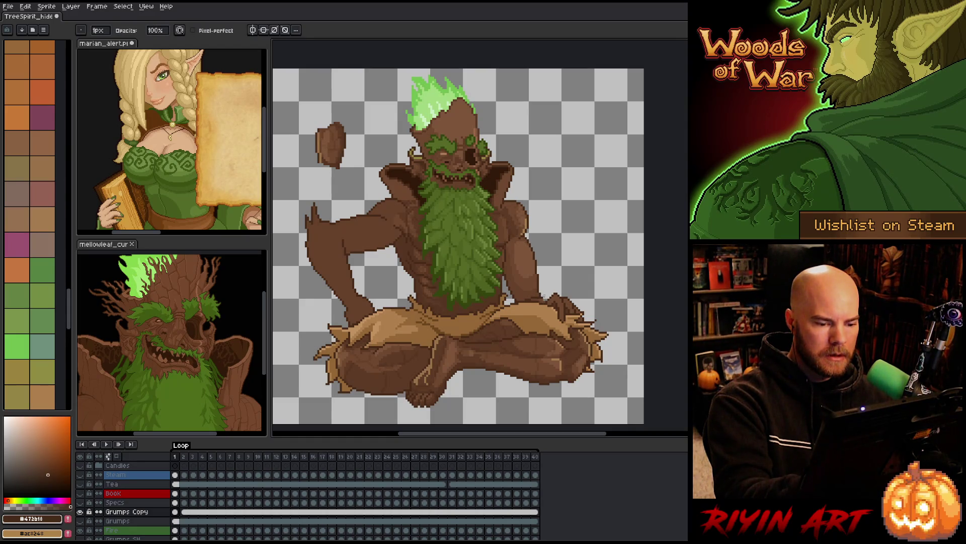
key(b)
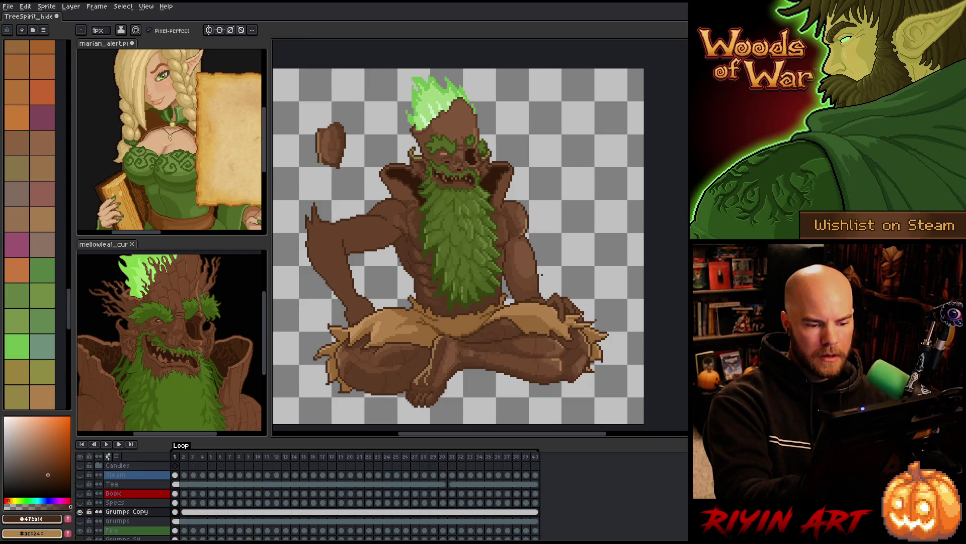
- Touch up the arm with mid, light and shadow browns, then select the left arm region
alt+click(544, 287)
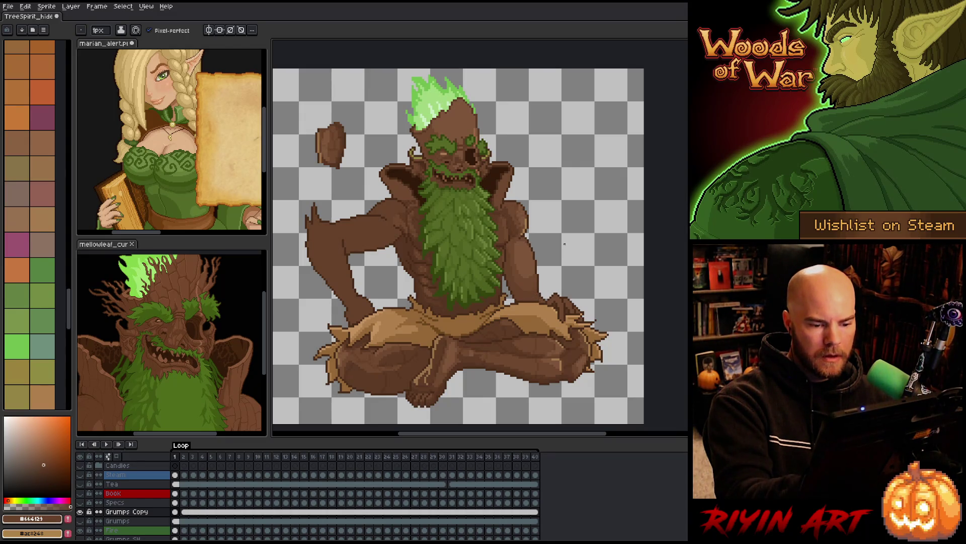
alt+click(545, 297)
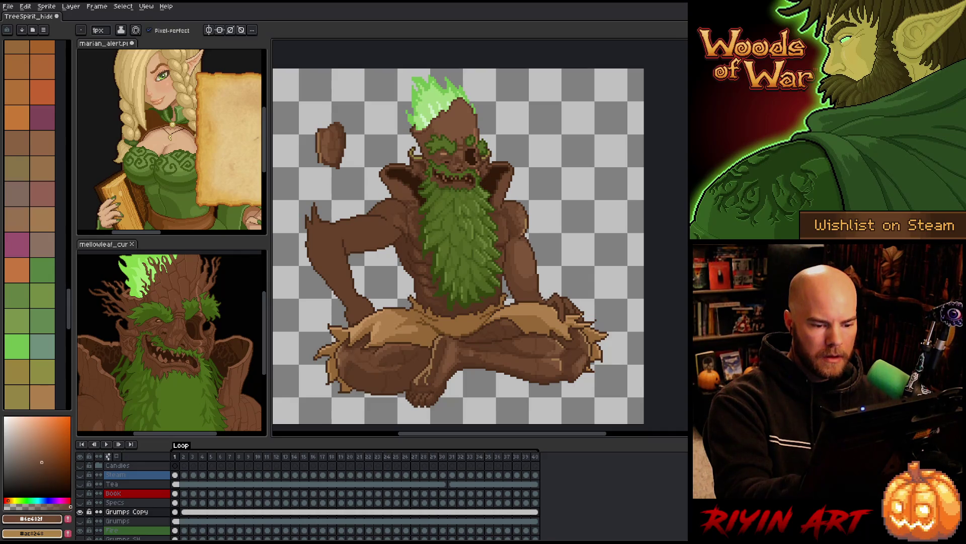
alt+click(544, 297)
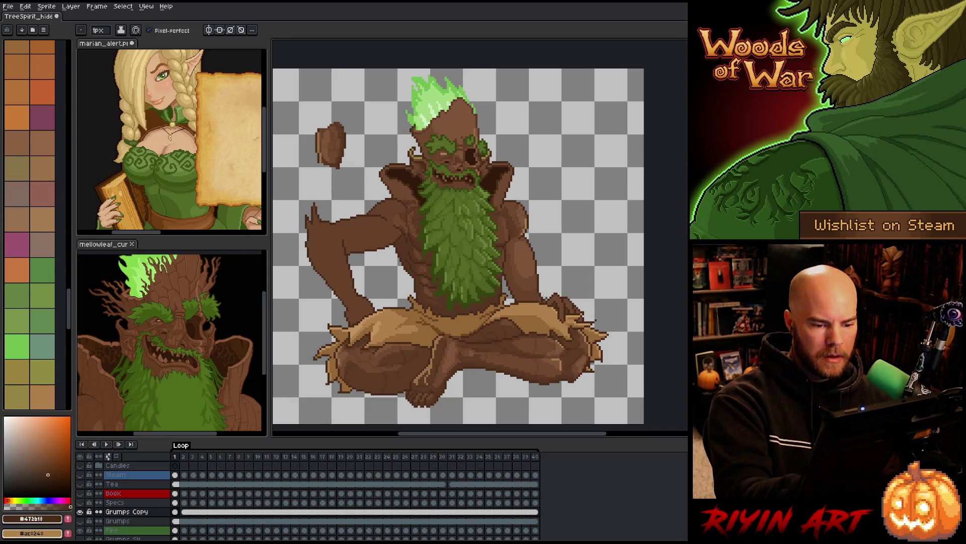
key(e)
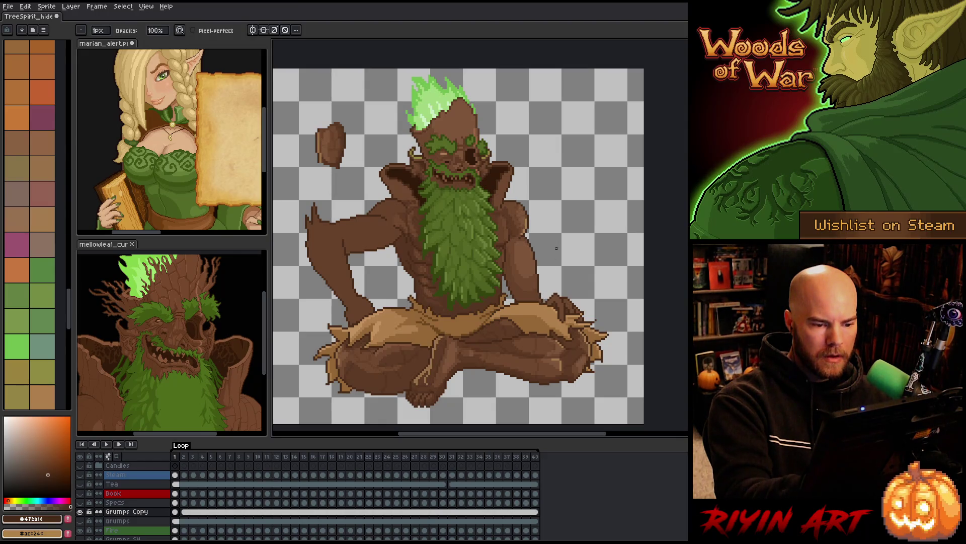
alt+click(526, 235)
key(b)
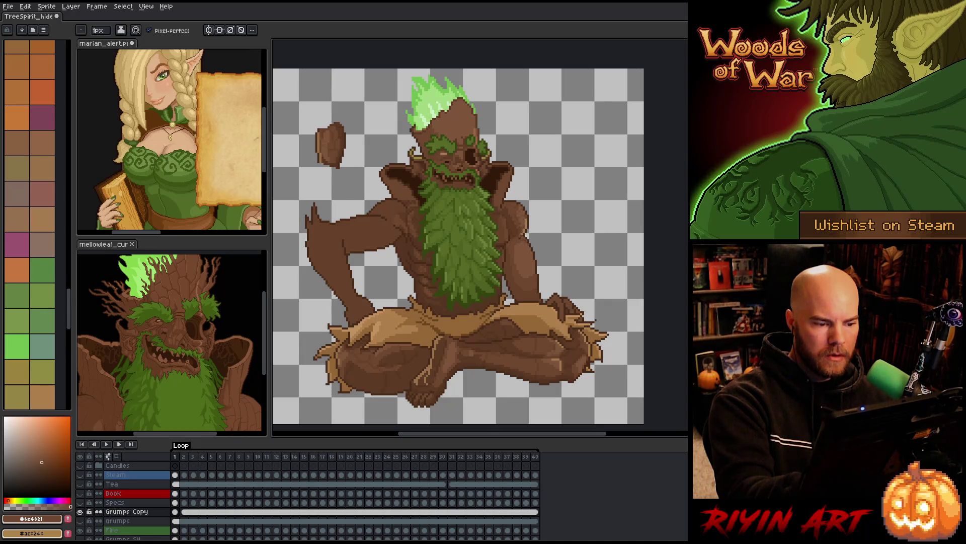
alt+click(393, 209)
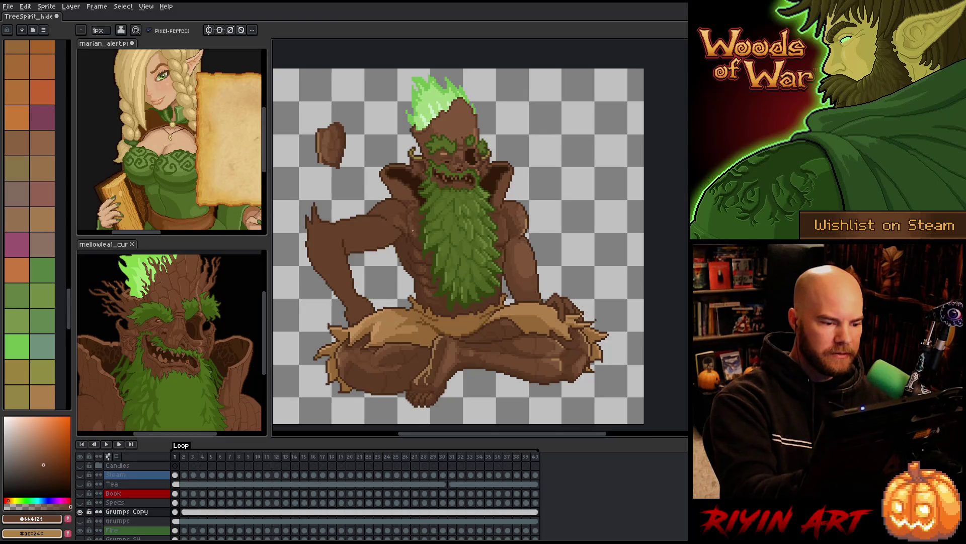
click(381, 228)
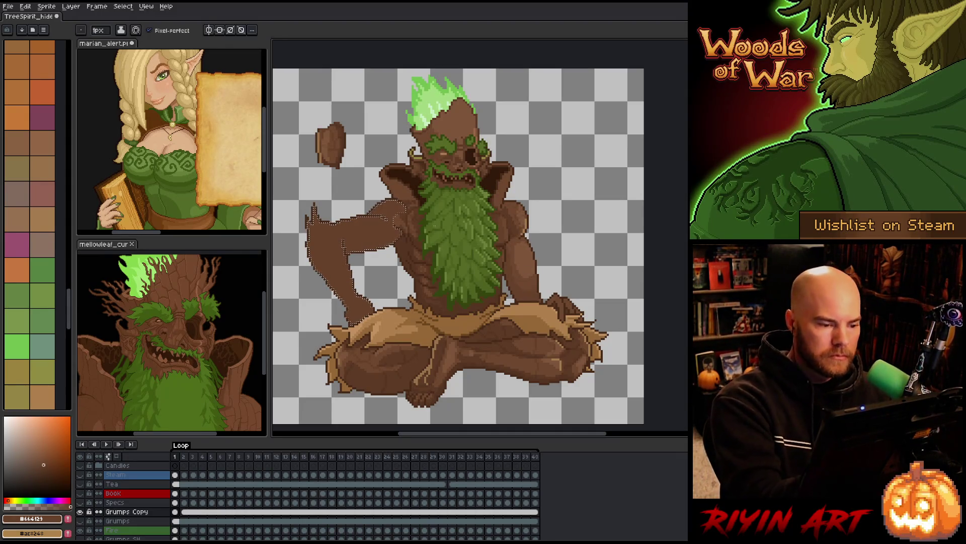
- Paint the left arm with the lighter and mid browns using pencil and fill
alt+click(535, 267)
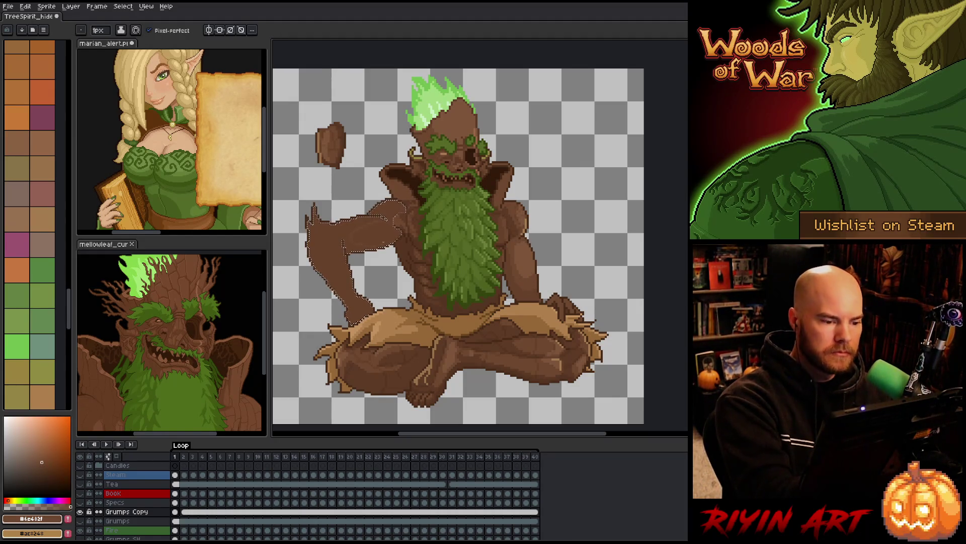
key(g)
key(b)
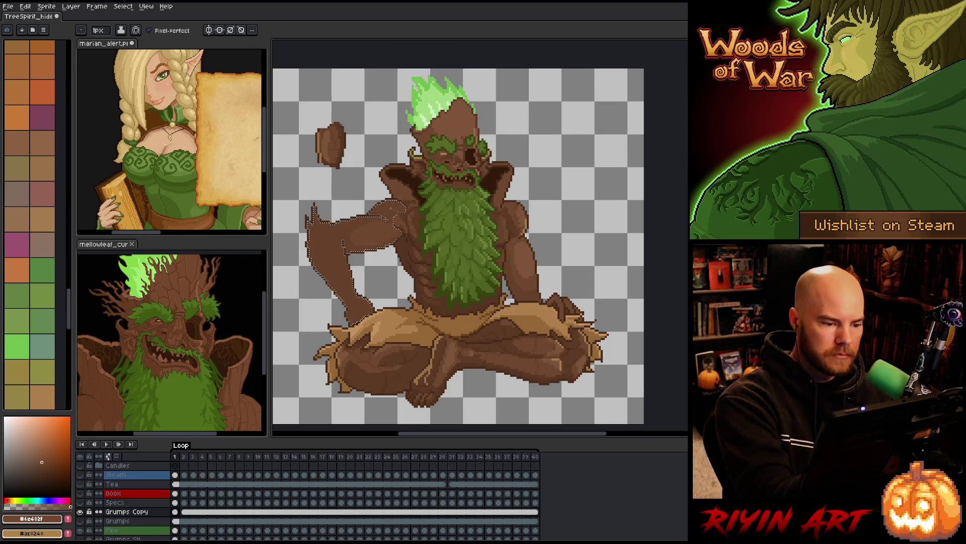
key(g)
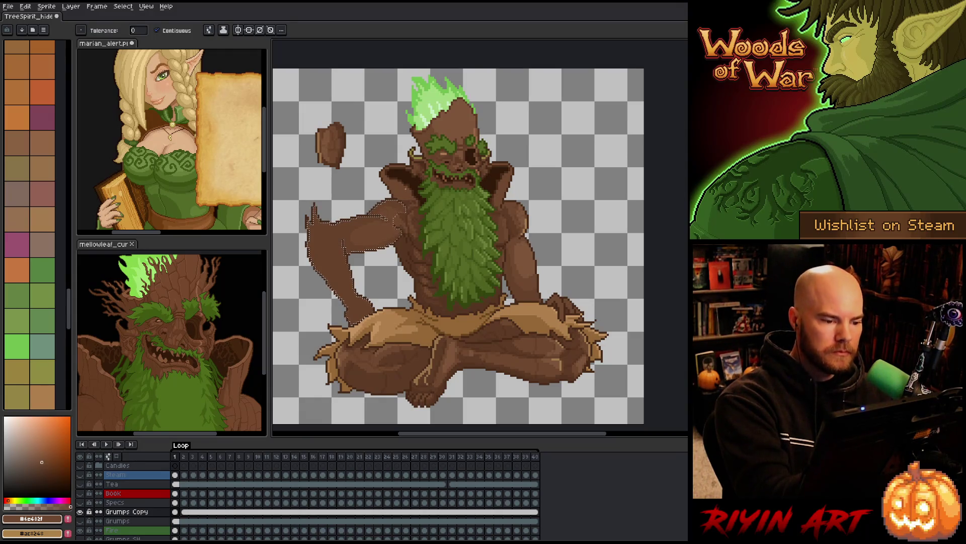
key(b)
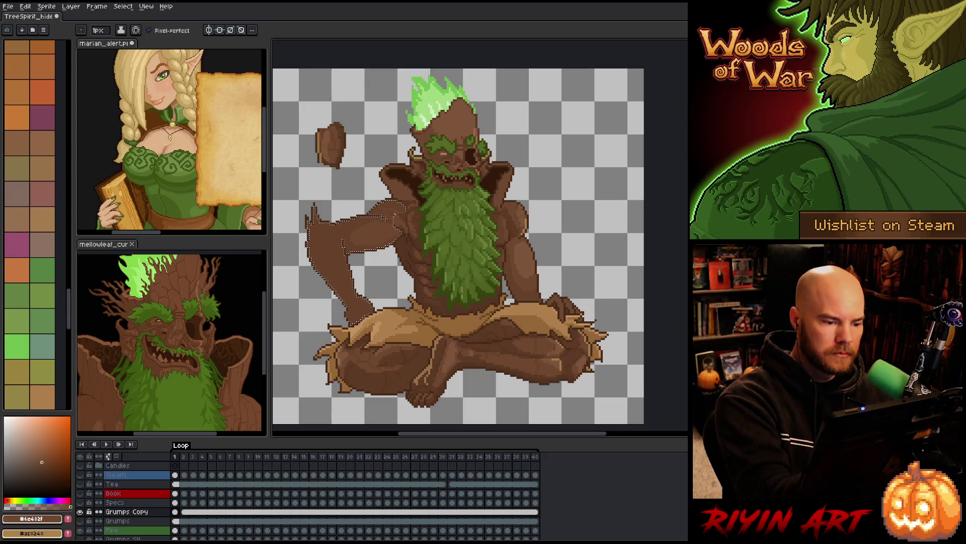
key(alt)
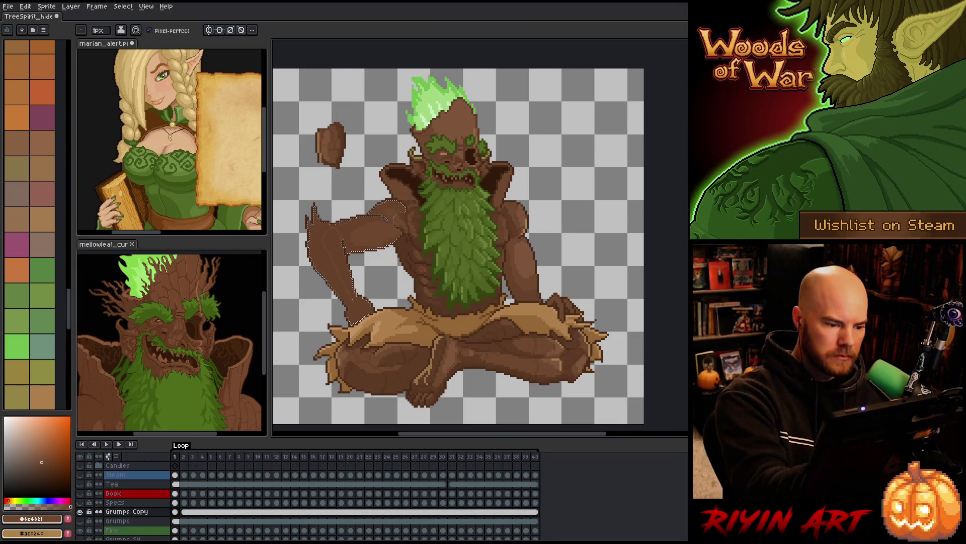
key(g)
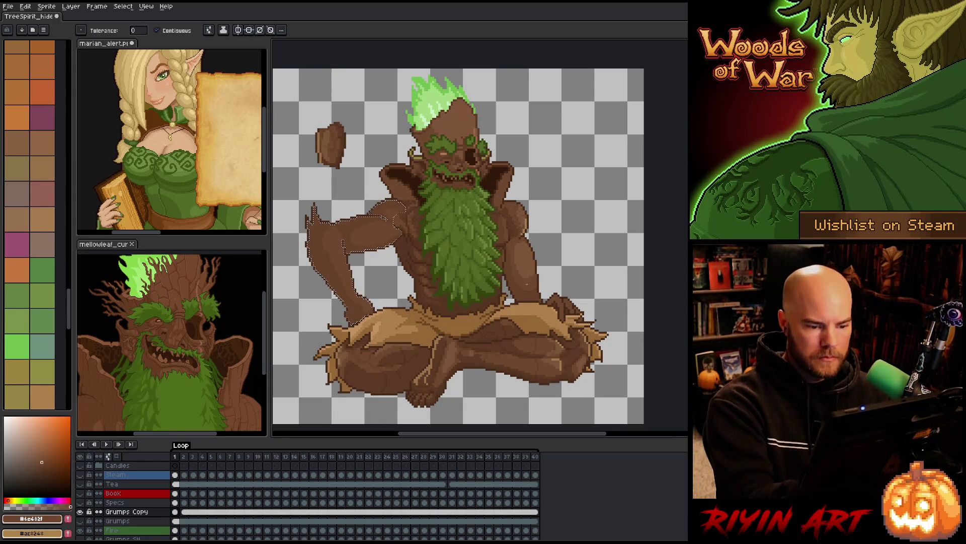
alt+click(529, 295)
key(b)
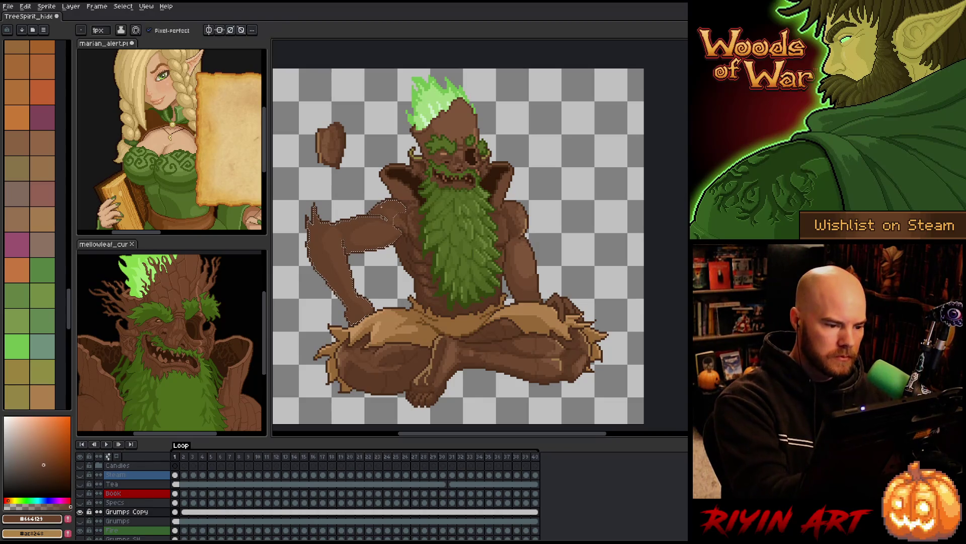
- Add highlight and darker brown shading across the left arm
alt+click(535, 280)
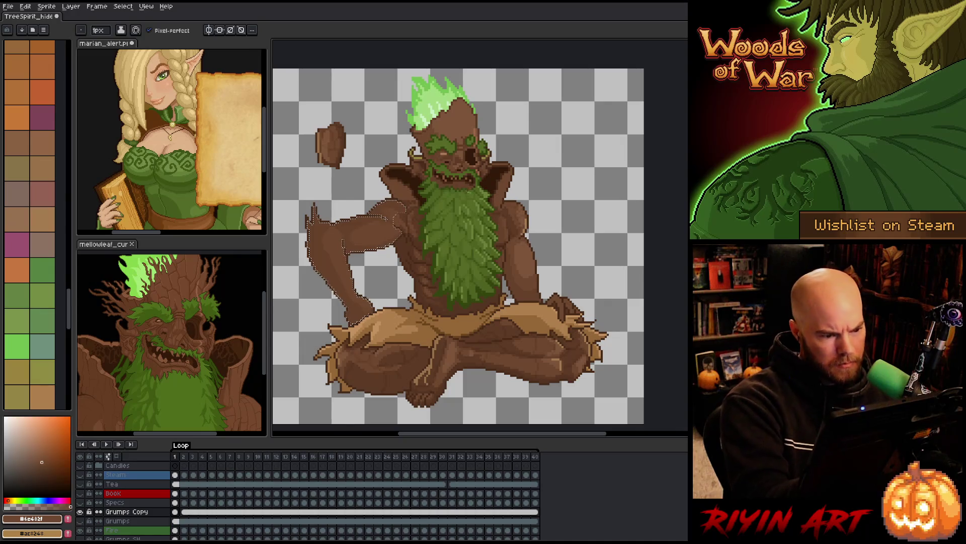
alt+click(530, 254)
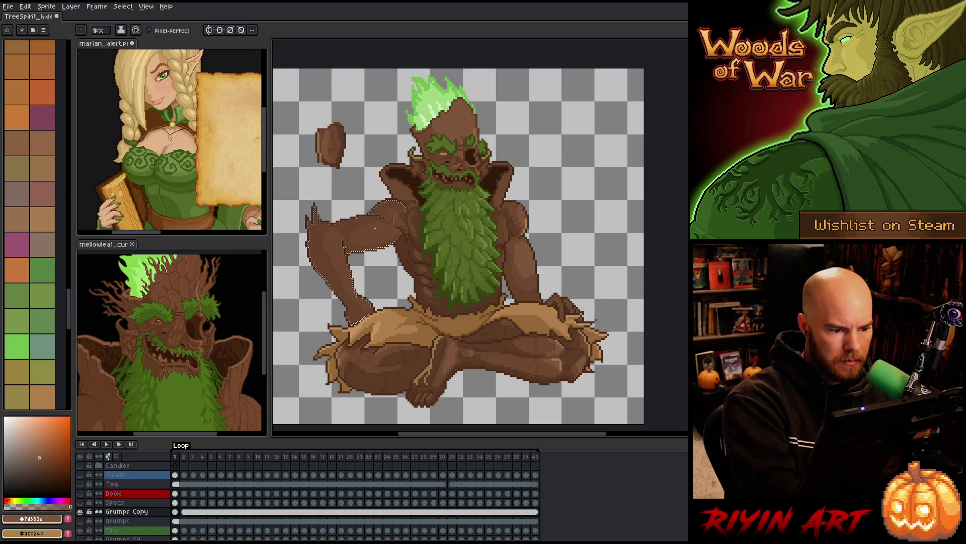
key(g)
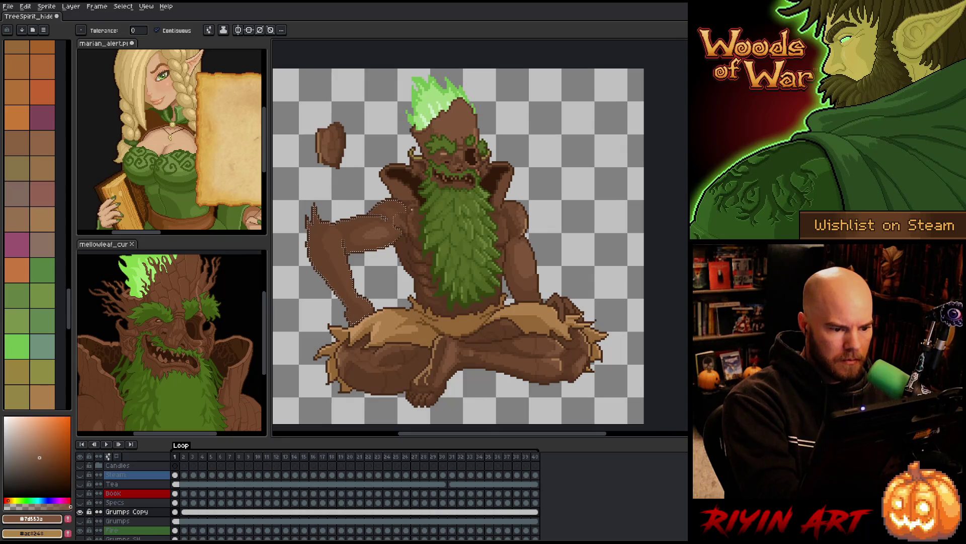
key(b)
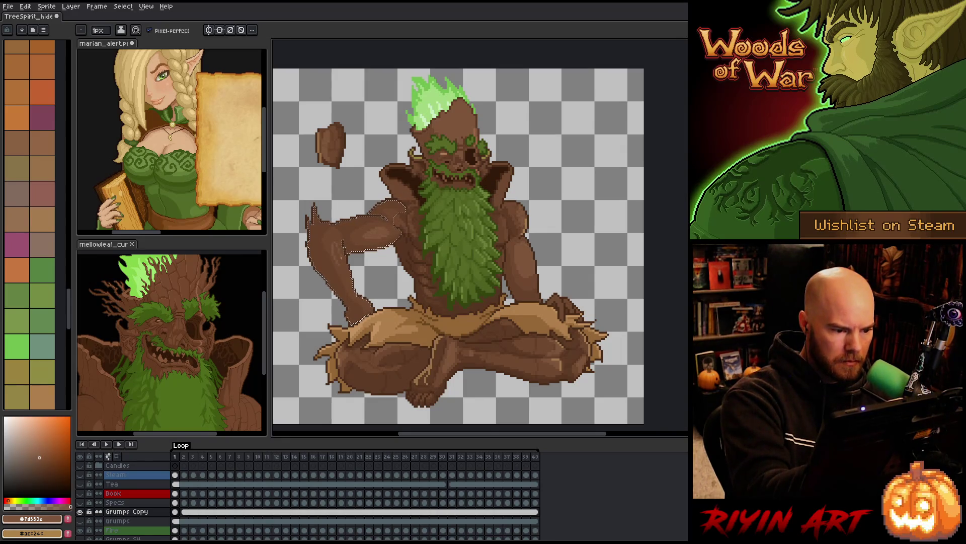
key(g)
key(b)
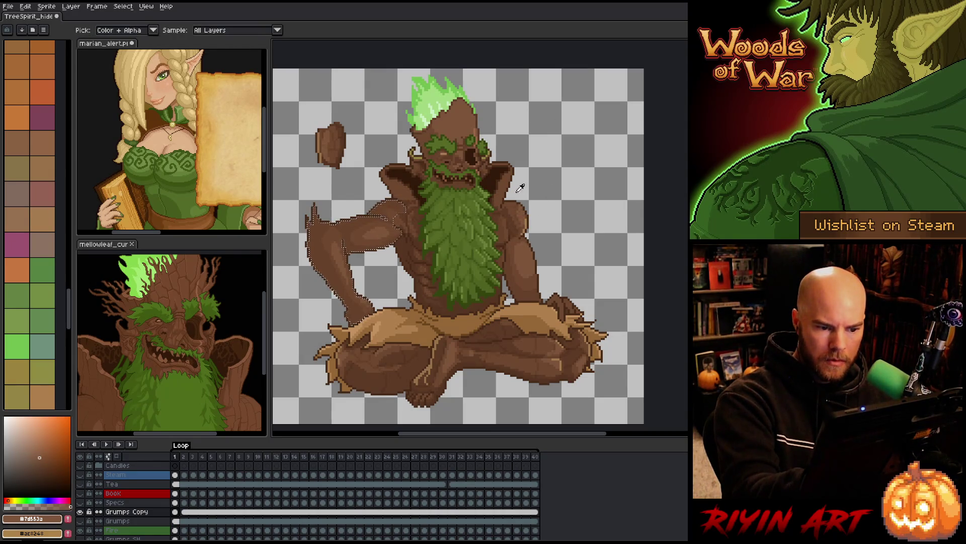
alt+click(514, 214)
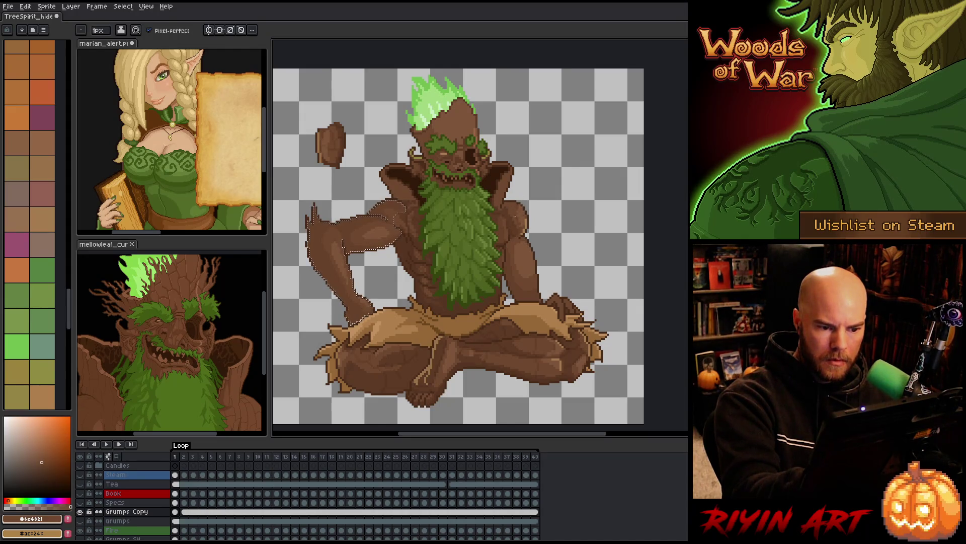
- Release the selection around the left arm and sample the highlight and mid browns
key(ctrl+d)
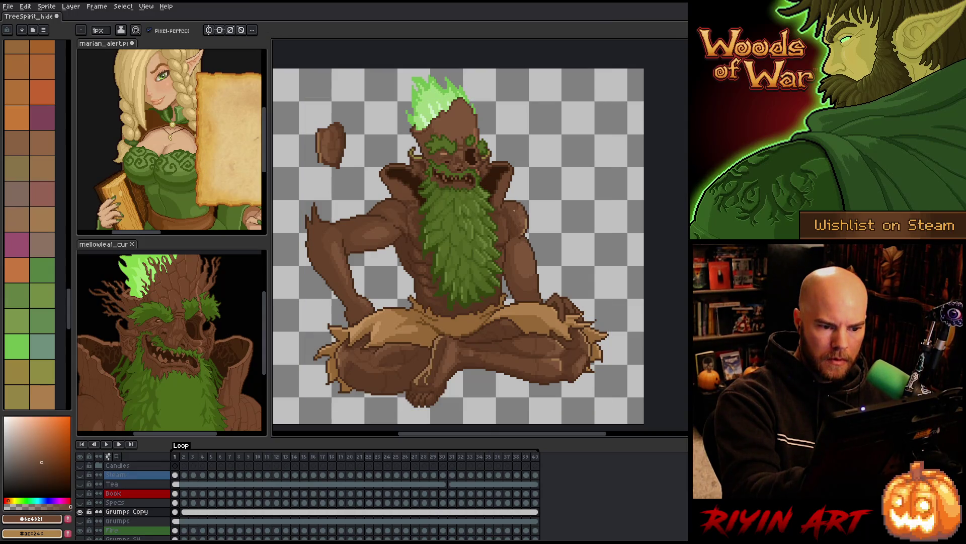
alt+click(521, 211)
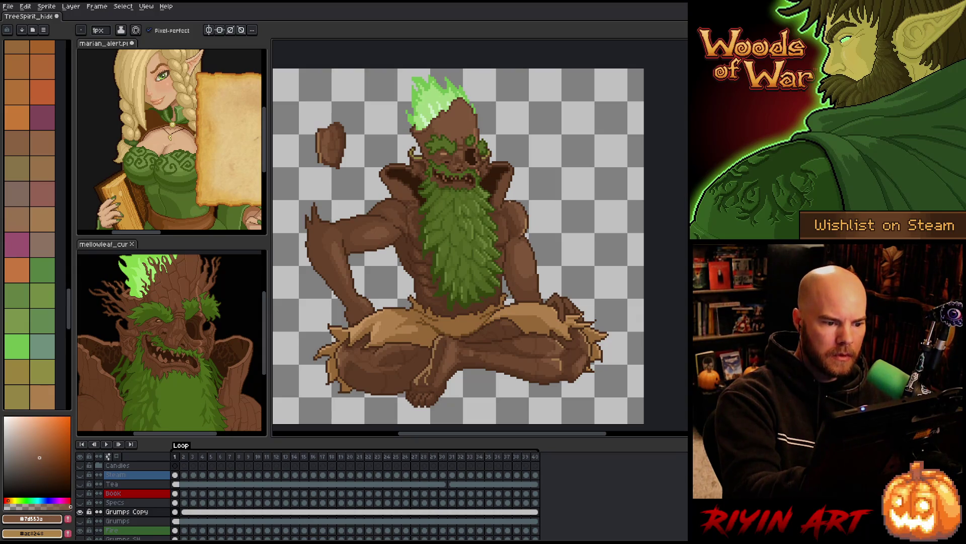
key(g)
alt+click(407, 200)
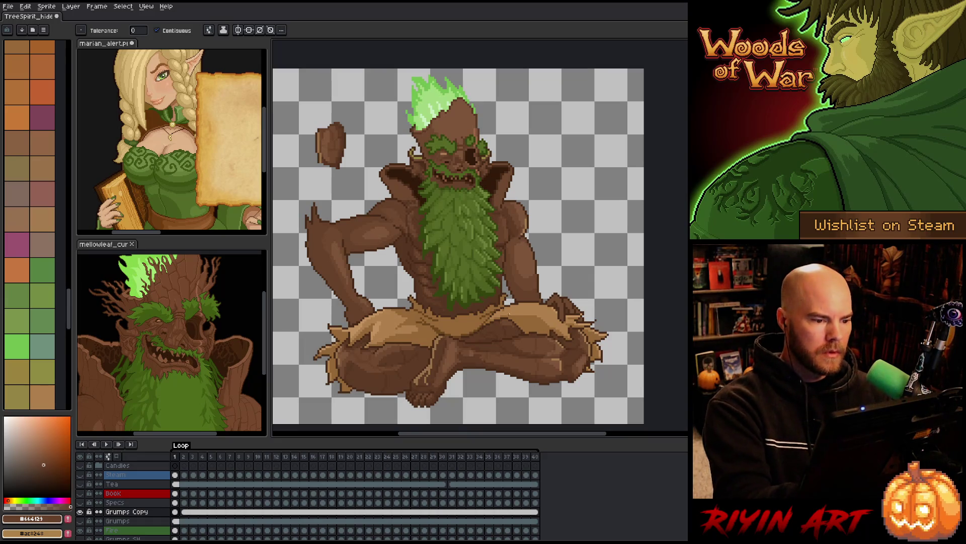
- Sample the darkest, mid and lighter browns from the figure and save the sprite
key(i)
key(b)
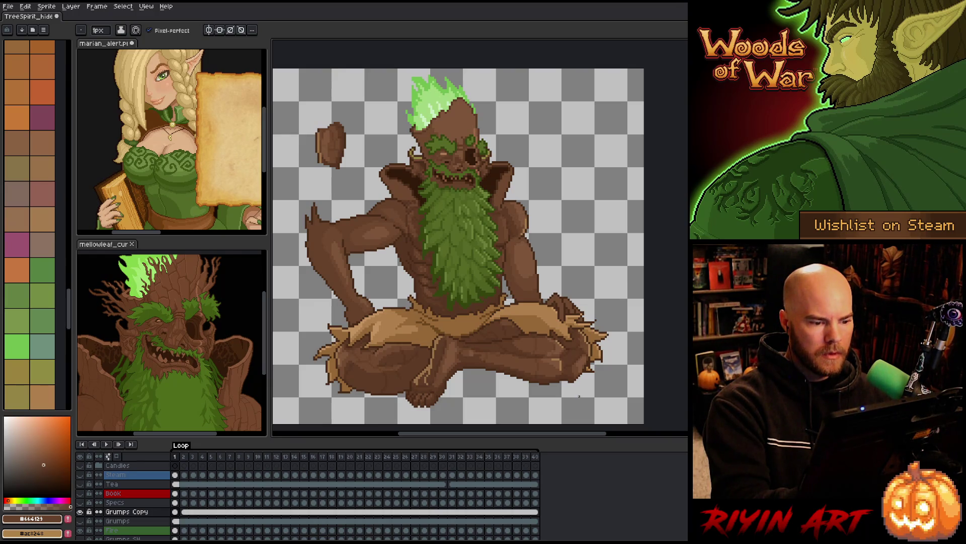
alt+click(579, 397)
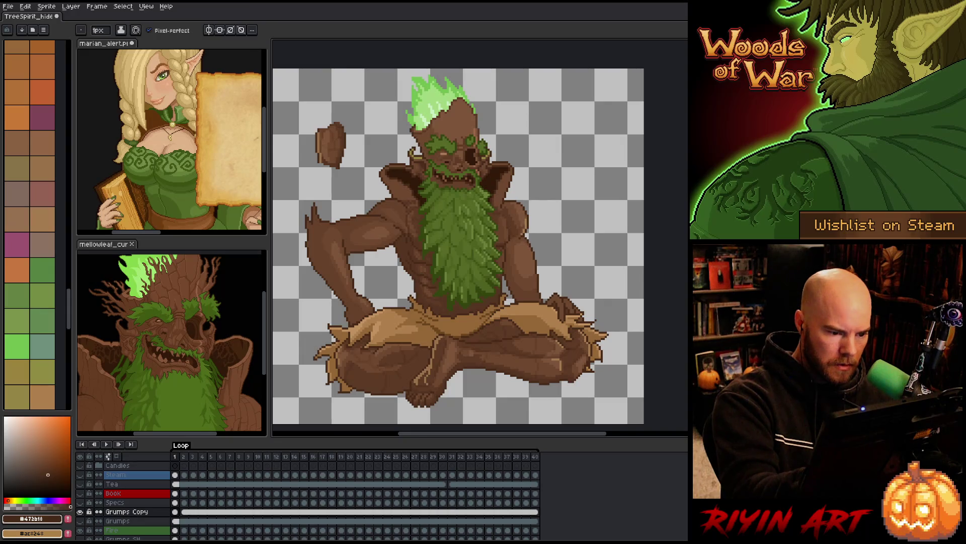
alt+click(417, 278)
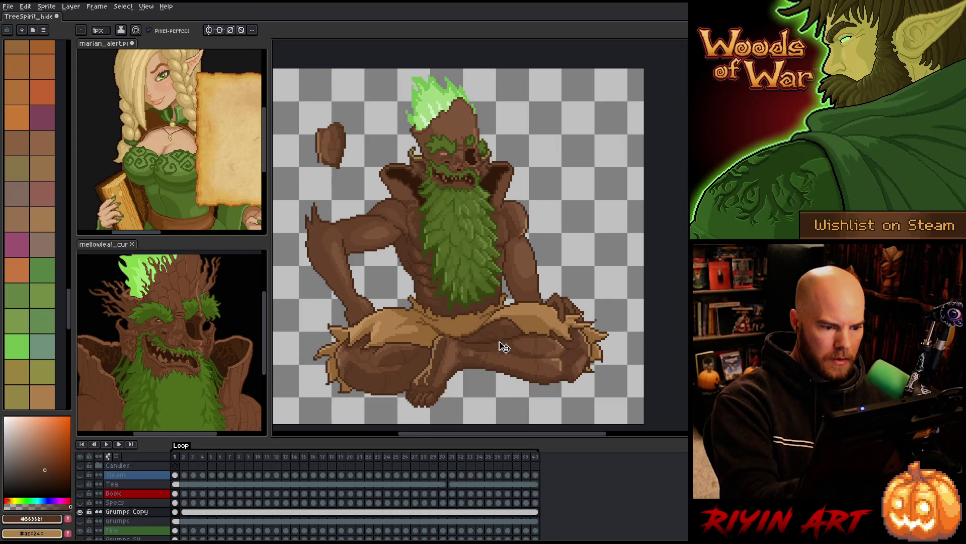
key(ctrl+s)
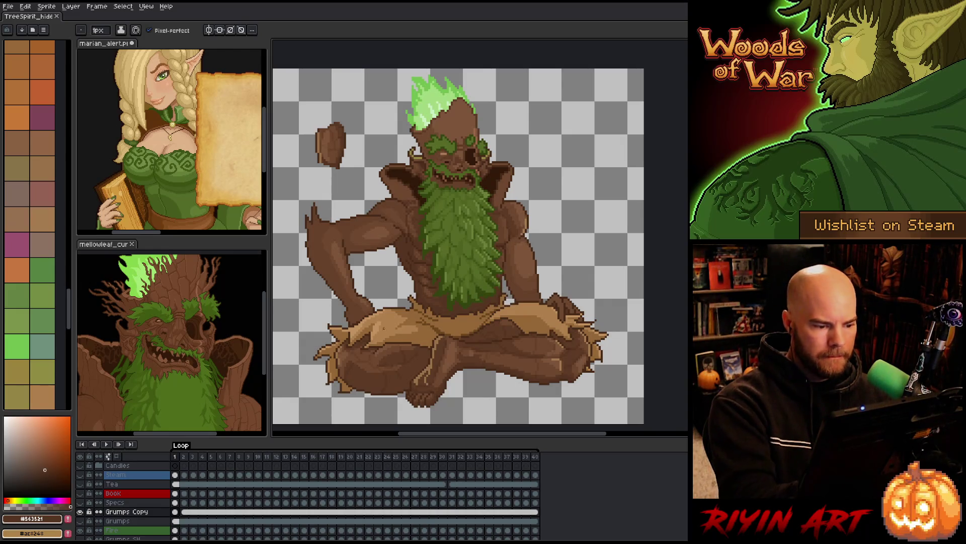
alt+click(360, 313)
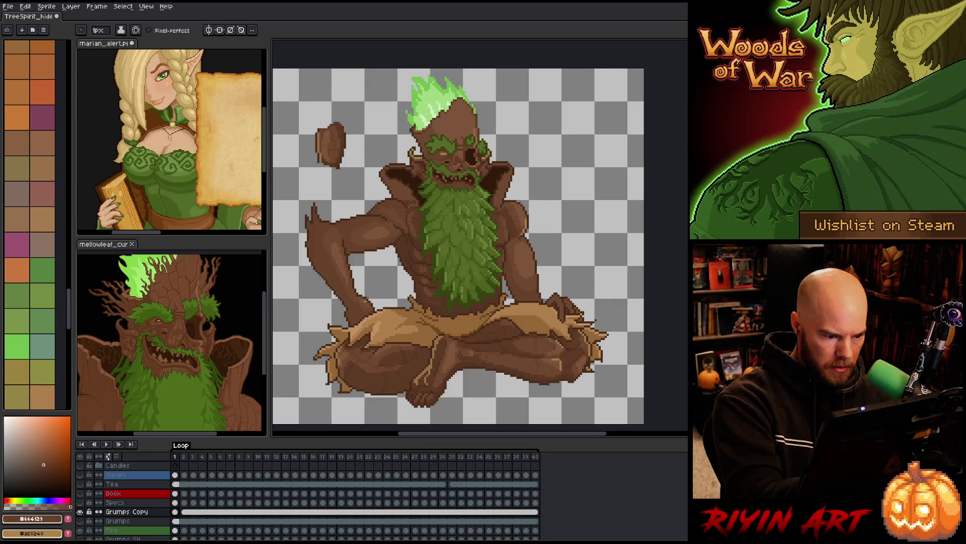
key(ctrl+s)
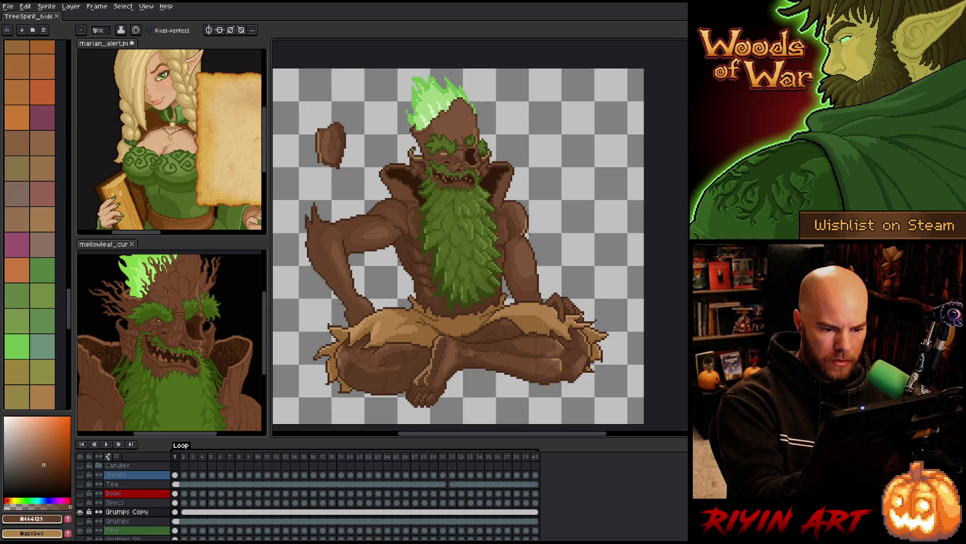
- Lasso part of the right arm, drop the selection, and sample the dark and mid browns
key(q)
mouse_move(526, 248)
mouse_down()
mouse_move(529, 235)
mouse_move(538, 267)
mouse_move(522, 272)
mouse_up()
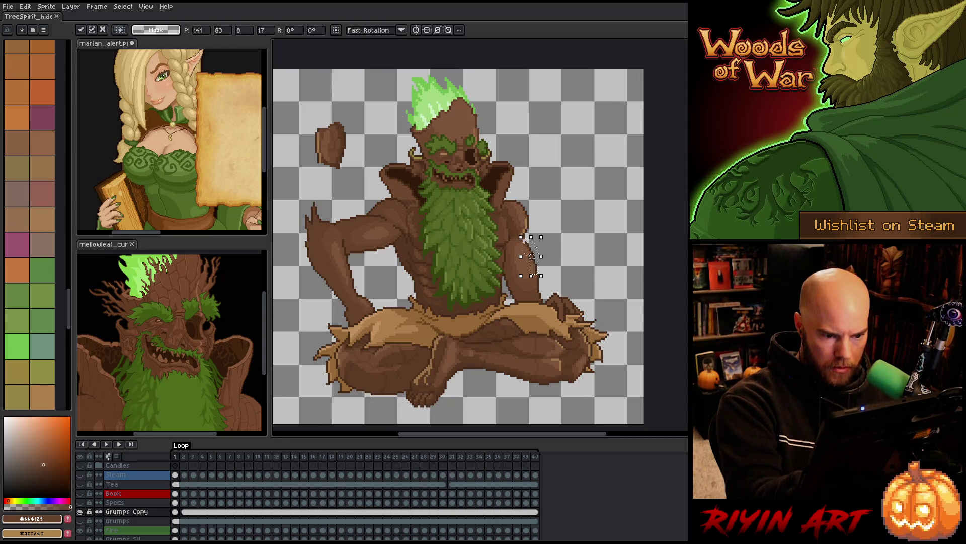
key(ctrl+d)
key(b)
alt+click(530, 237)
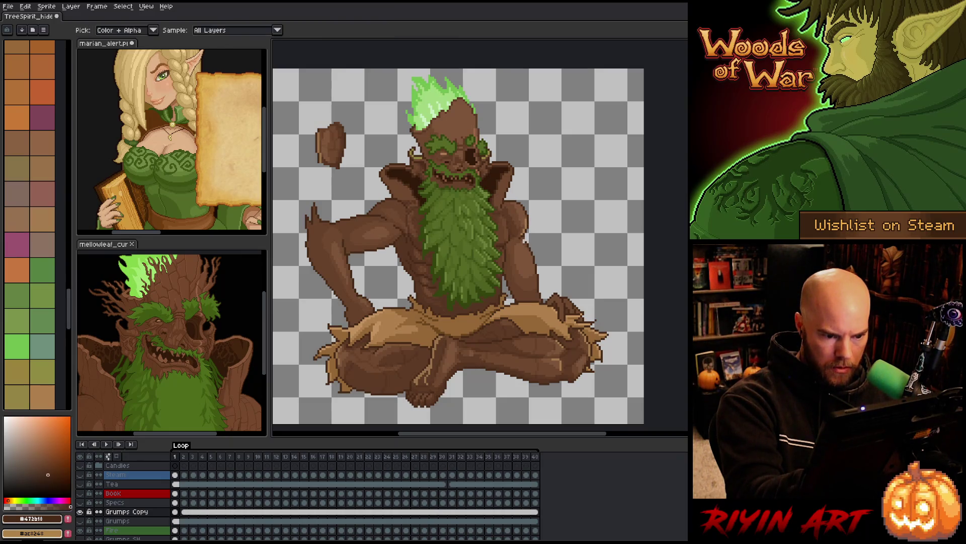
alt+click(531, 244)
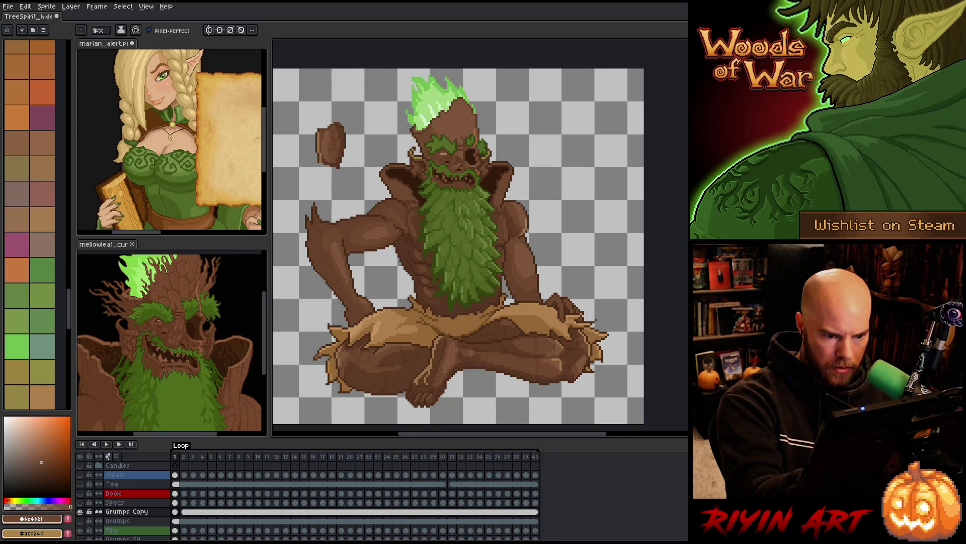
alt+click(496, 174)
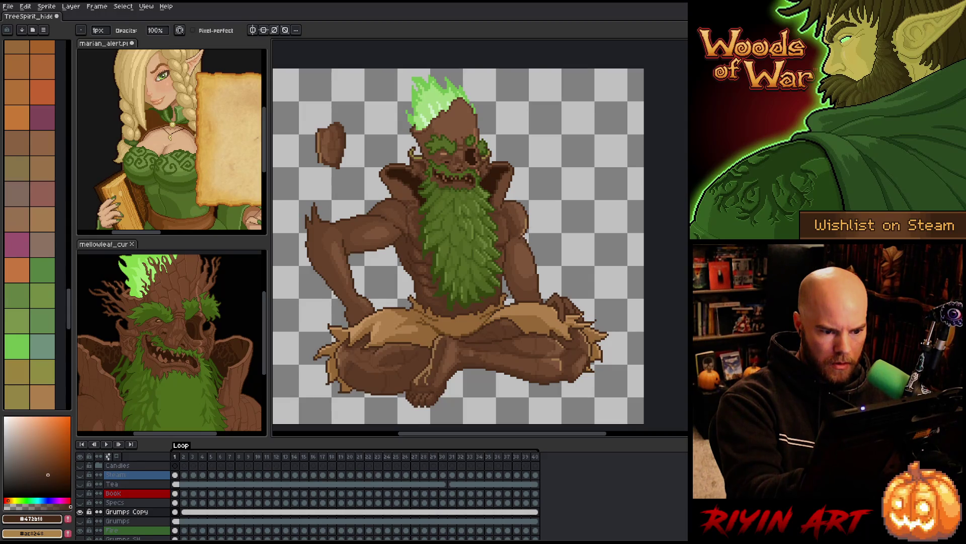
right_click(539, 216)
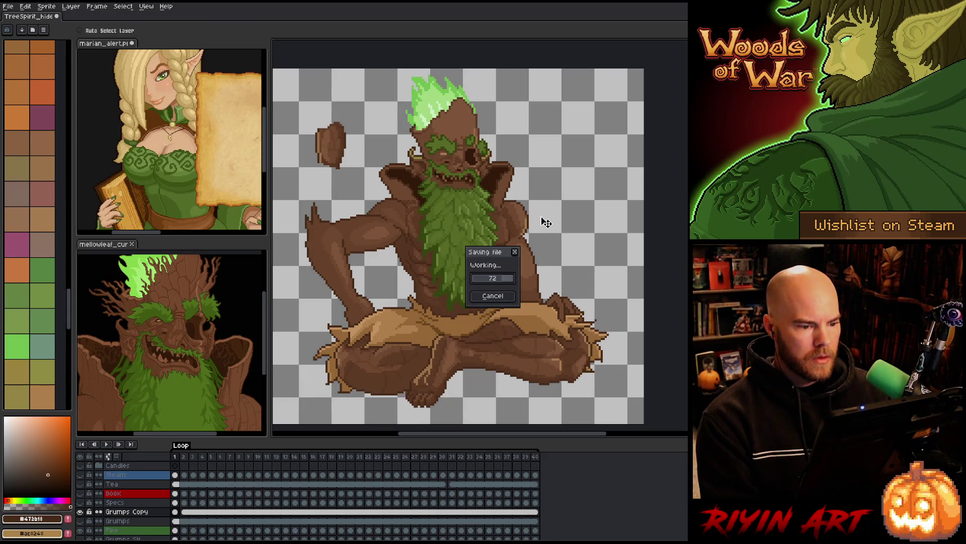
- Save, then draw a dark brown line along the right arm's outer edge and erase it
key(ctrl+s)
key(b)
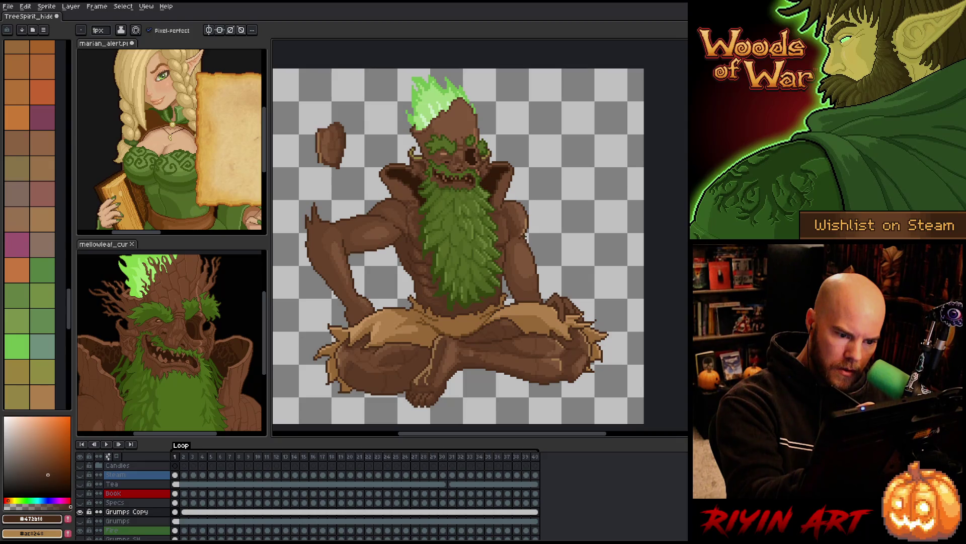
alt+click(526, 236)
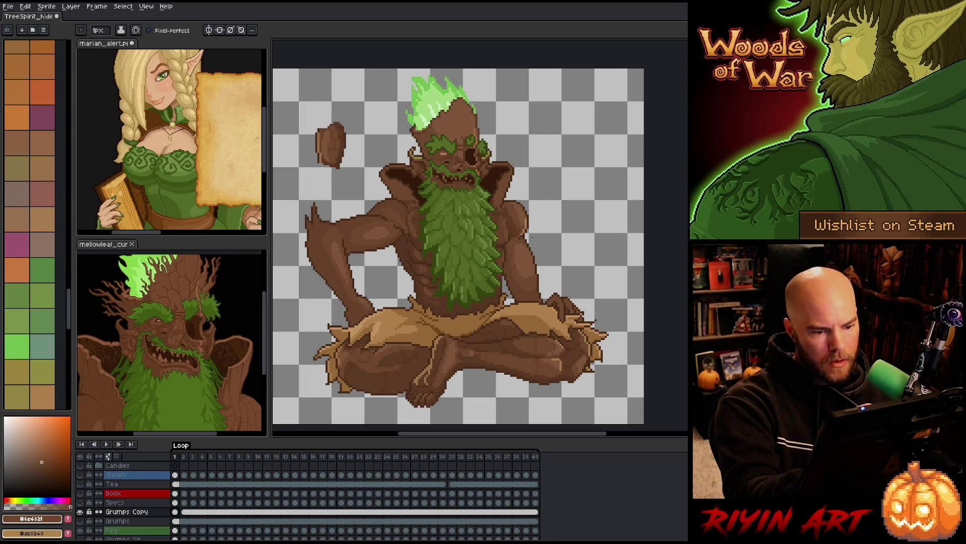
alt+click(529, 233)
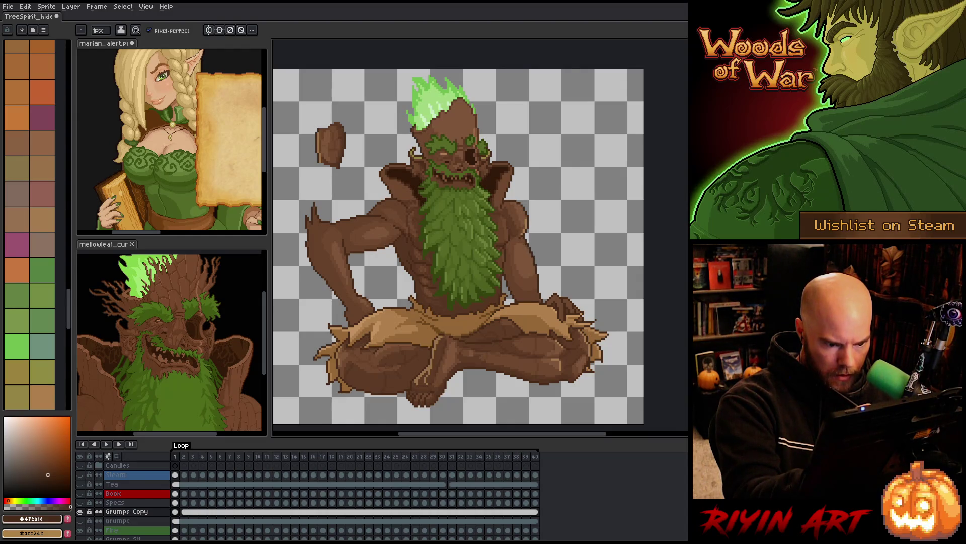
mouse_move(533, 268)
mouse_down()
mouse_move(537, 284)
mouse_move(532, 247)
mouse_up()
key(e)
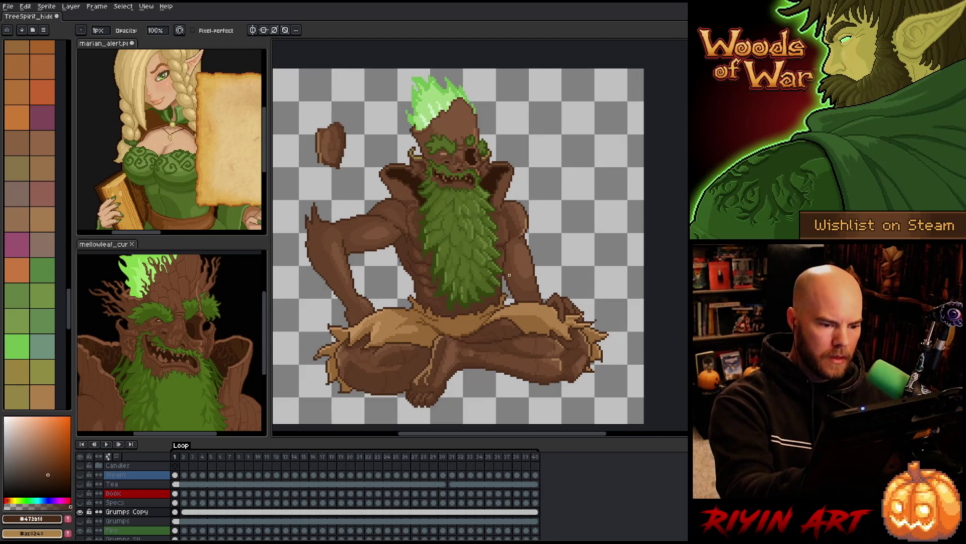
- Lasso the beard's lower-right edge and nudge it one pixel left, then deselect
key(m)
mouse_move(507, 281)
mouse_down()
mouse_move(508, 271)
mouse_move(521, 306)
mouse_move(513, 291)
mouse_up()
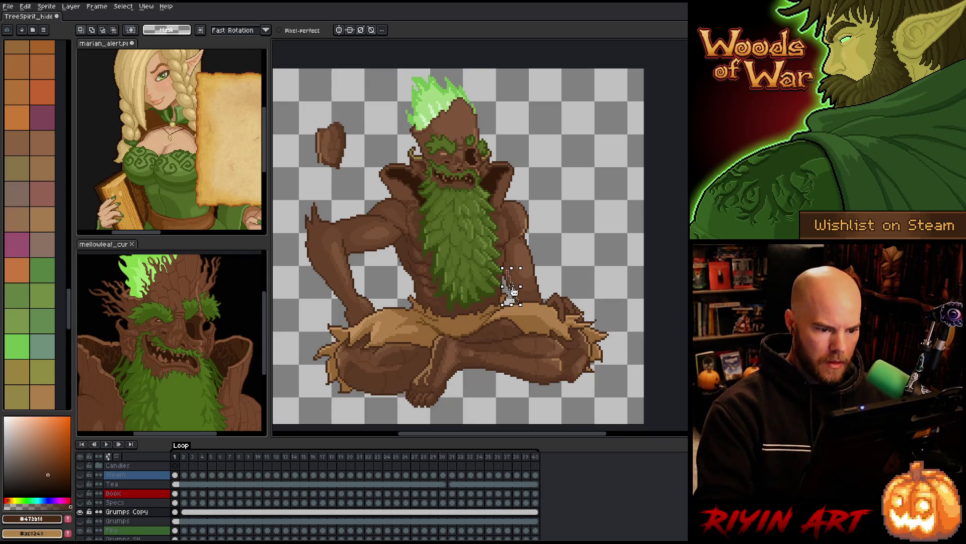
key(Left)
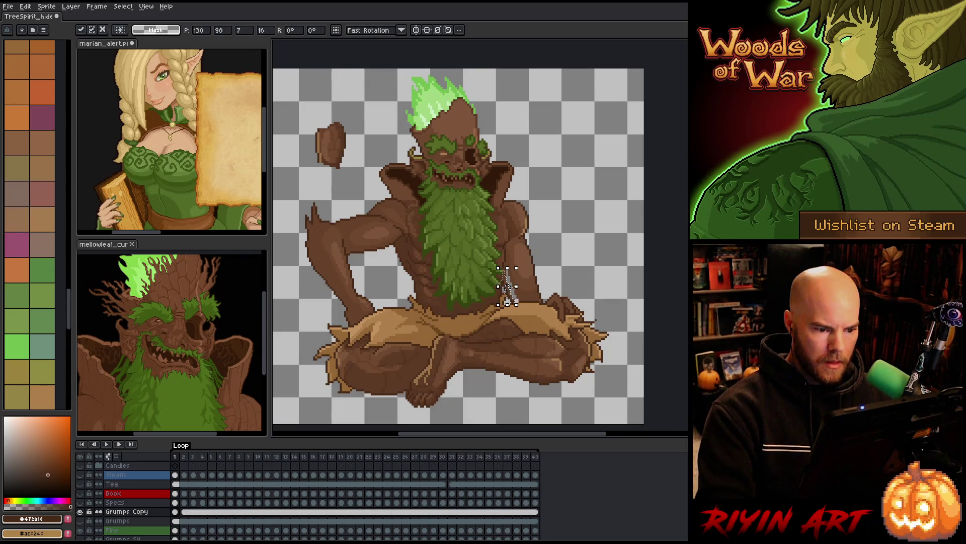
key(ctrl+d)
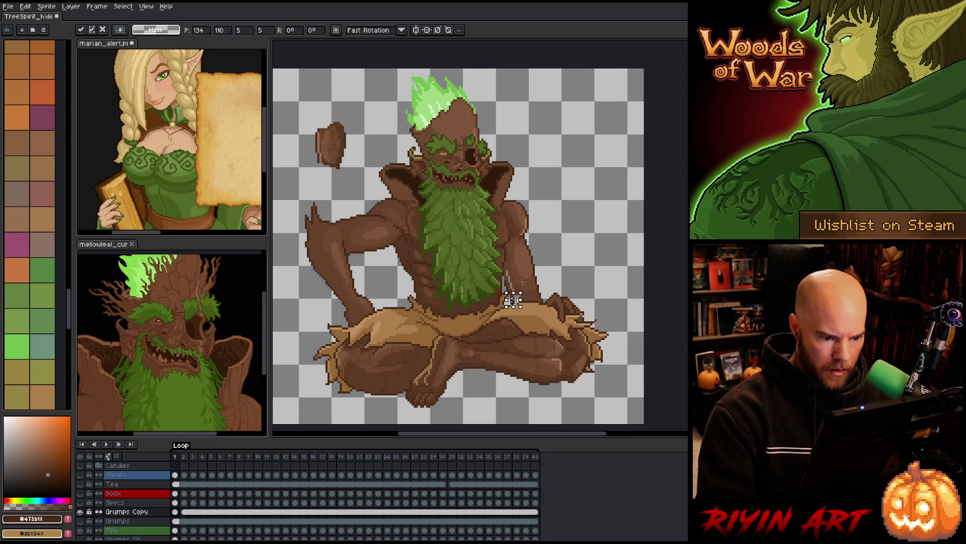
- Pencil in the gaps along the beard edge with sampled light and dark browns, then save
key(b)
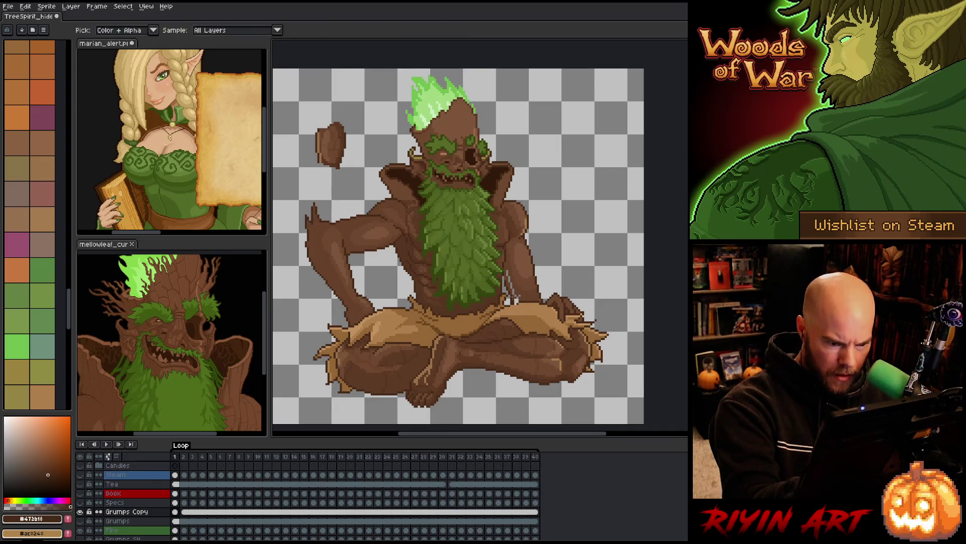
alt+click(515, 295)
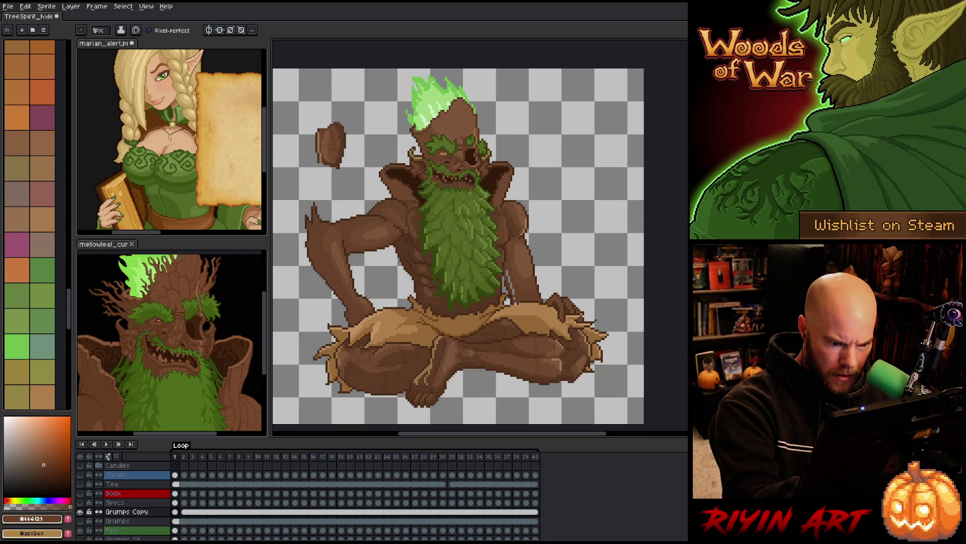
drag(511, 286, 508, 282)
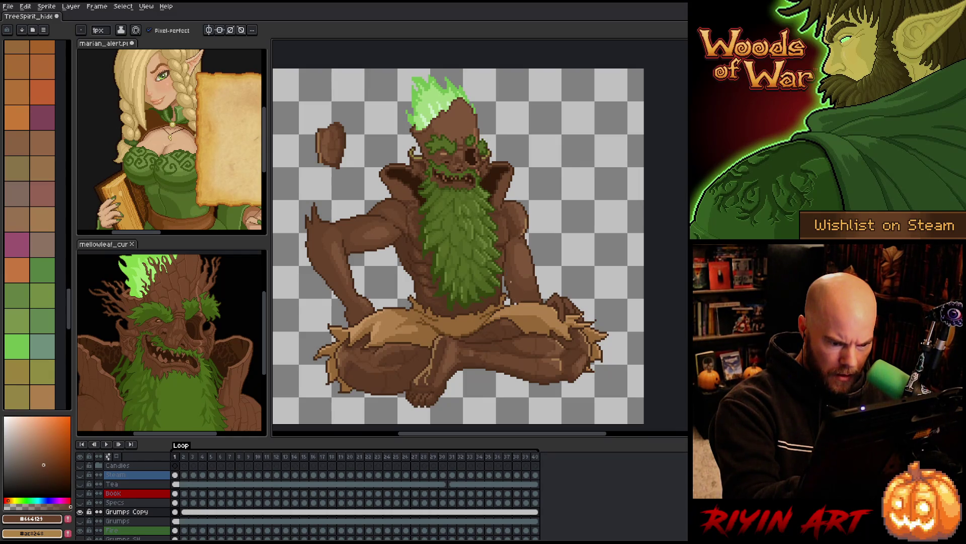
alt+click(505, 278)
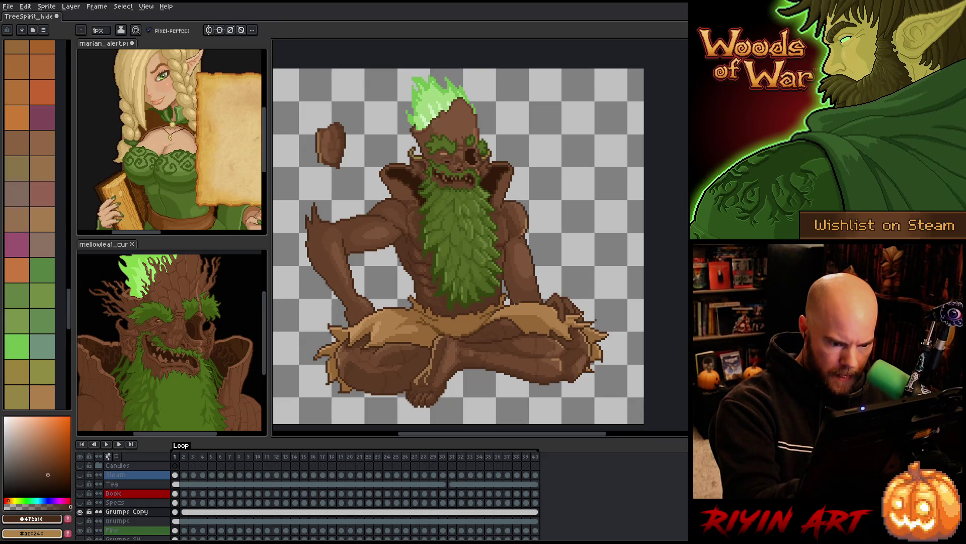
alt+click(537, 267)
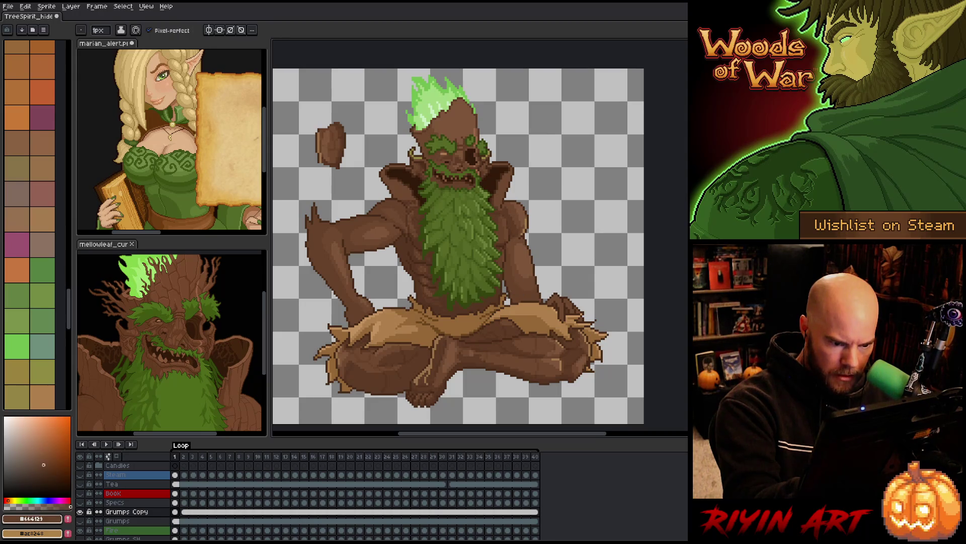
key(b)
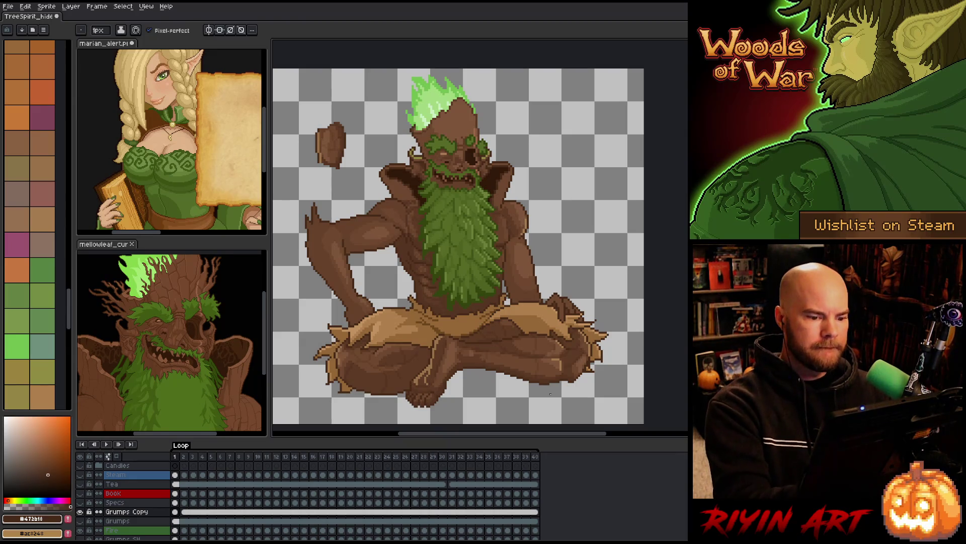
key(ctrl+s)
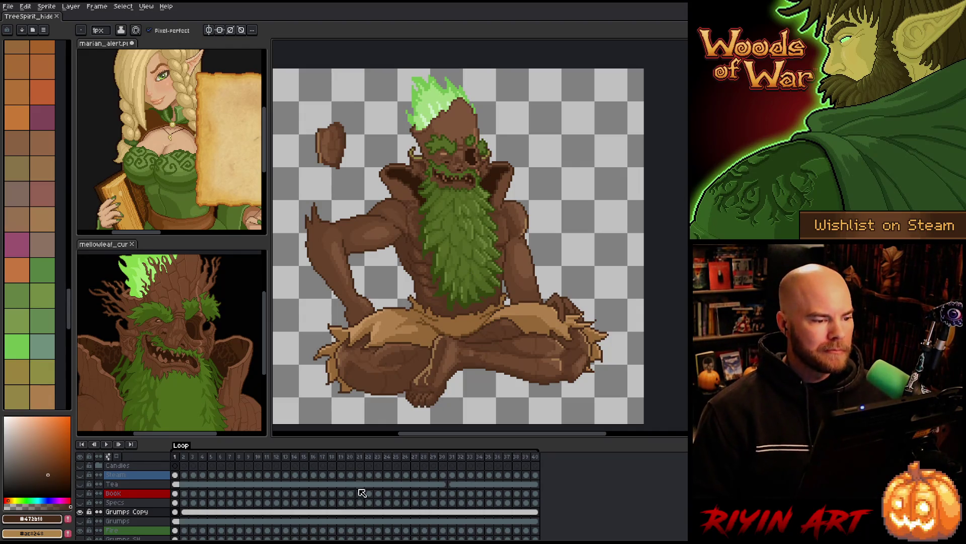
- Show the Book layer to check the red book against the pose
click(84, 496)
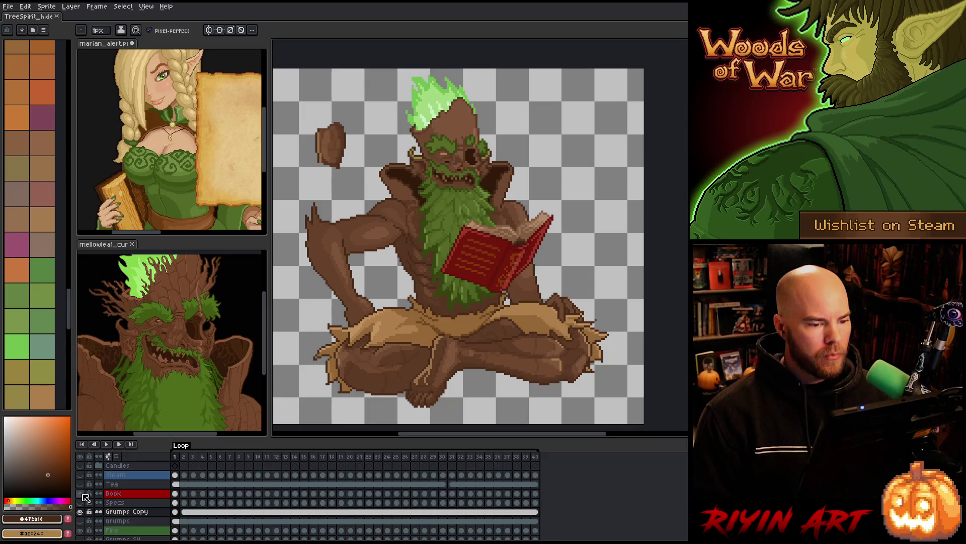
- Toggle the Book layer's visibility off, on and off again, leaving the book hidden
click(84, 496)
click(84, 496)
click(84, 496)
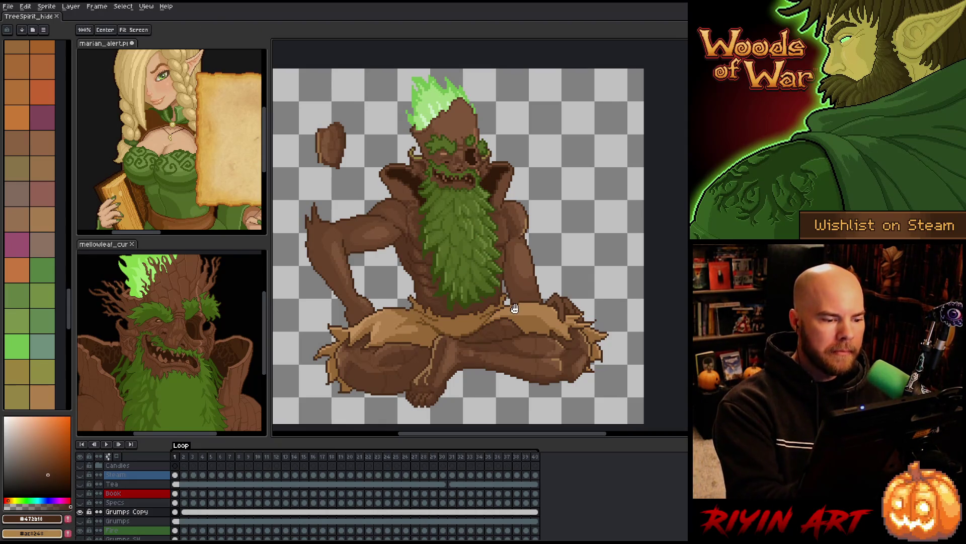
- Draw a freehand selection around the spirit's right upper arm
scroll(454, 357, right, 2)
key(m)
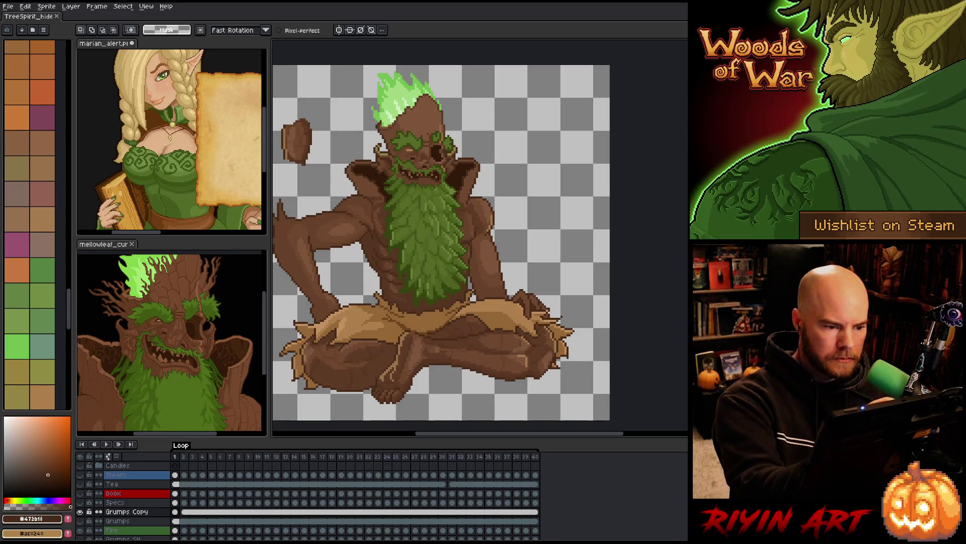
mouse_move(469, 202)
mouse_down()
mouse_move(483, 191)
mouse_move(500, 227)
mouse_move(495, 256)
mouse_move(471, 204)
mouse_move(494, 224)
mouse_up()
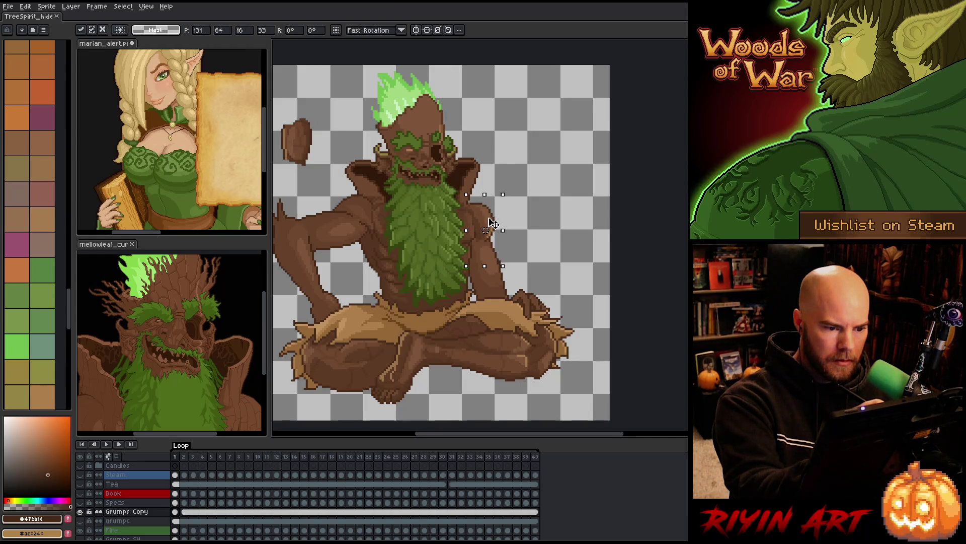